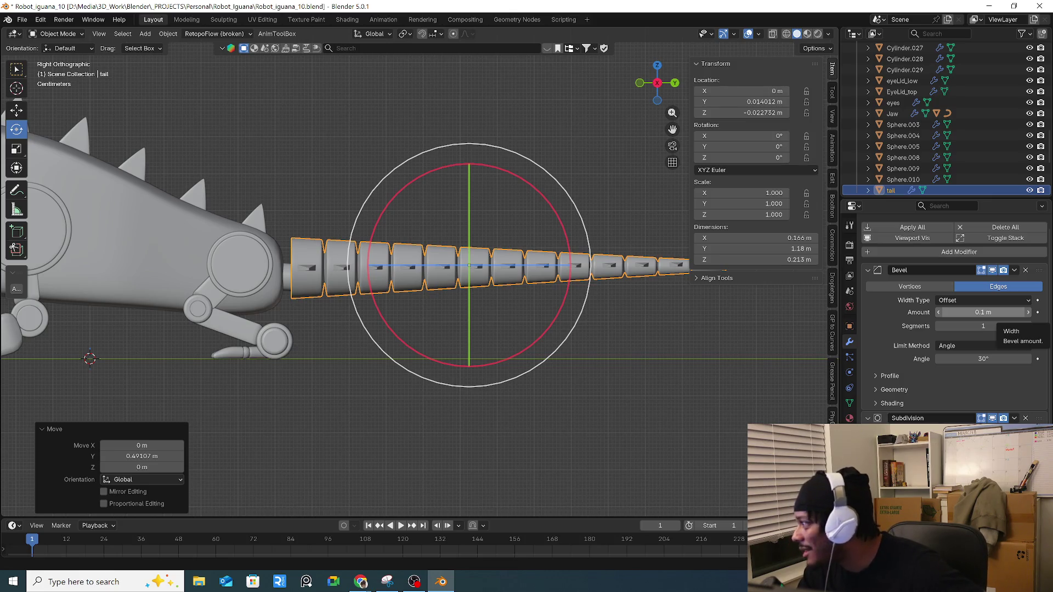
Step: Rotate the tail to -92.944° around the Y axis
middle_click_drag(661, 354, 620, 383)
key("KP_1")
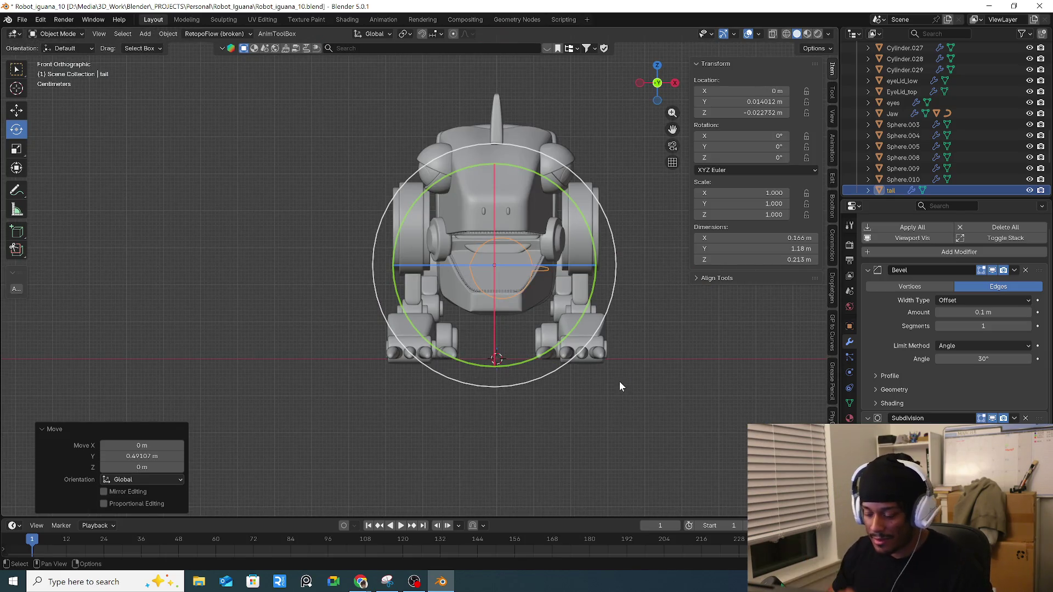
key("ctrl+KP_3")
key("ctrl+KP_1")
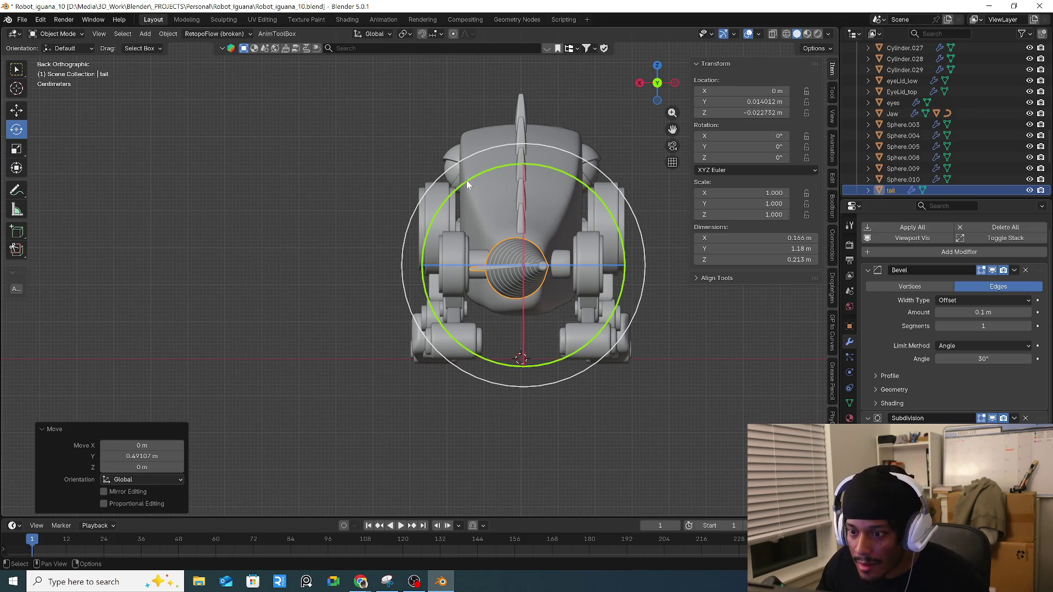
mouse_move(466, 180)
left_mouse_down()
mouse_move(559, 176)
mouse_move(626, 204)
left_mouse_up()
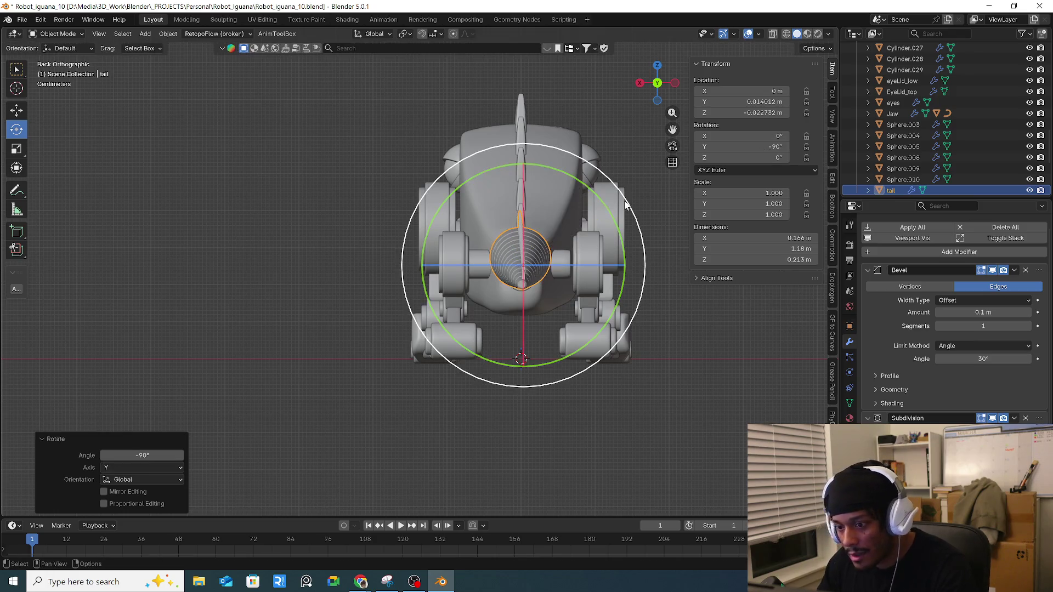
scroll(550, 280, "up", 5)
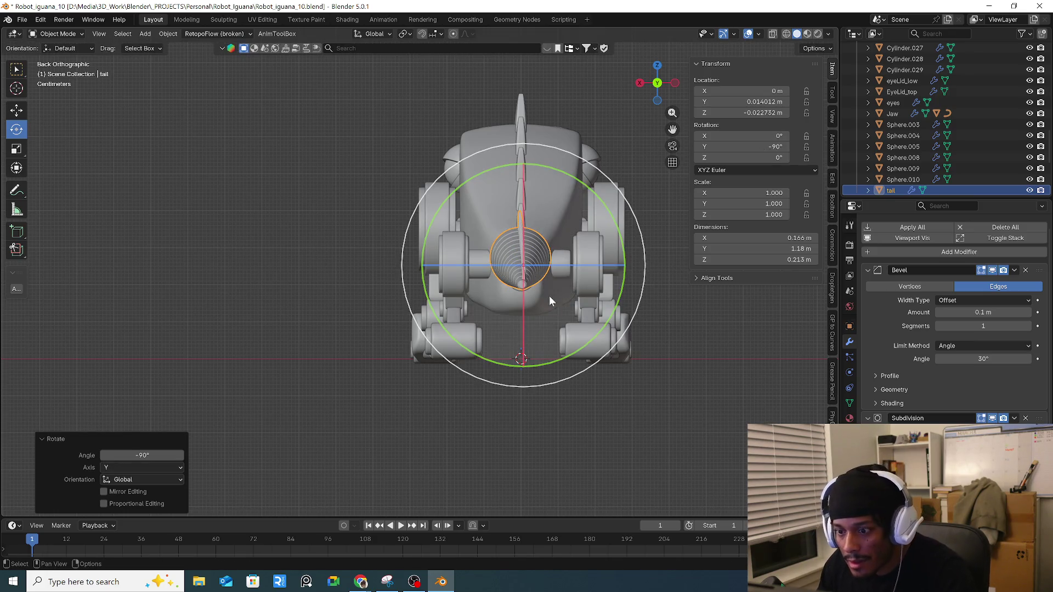
scroll(542, 232, "up", 1)
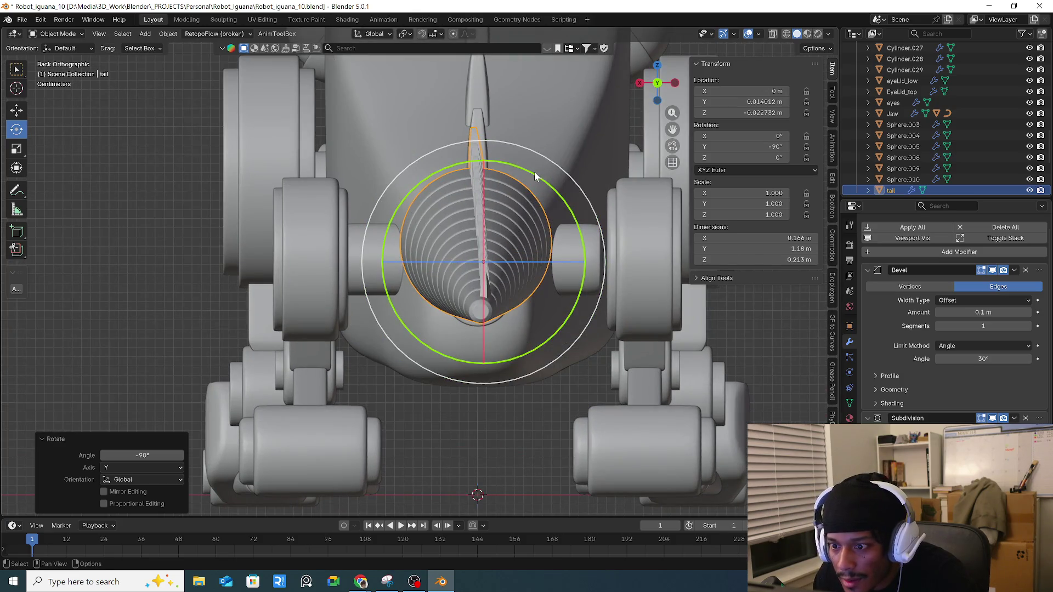
left_click_drag(534, 172, 537, 175)
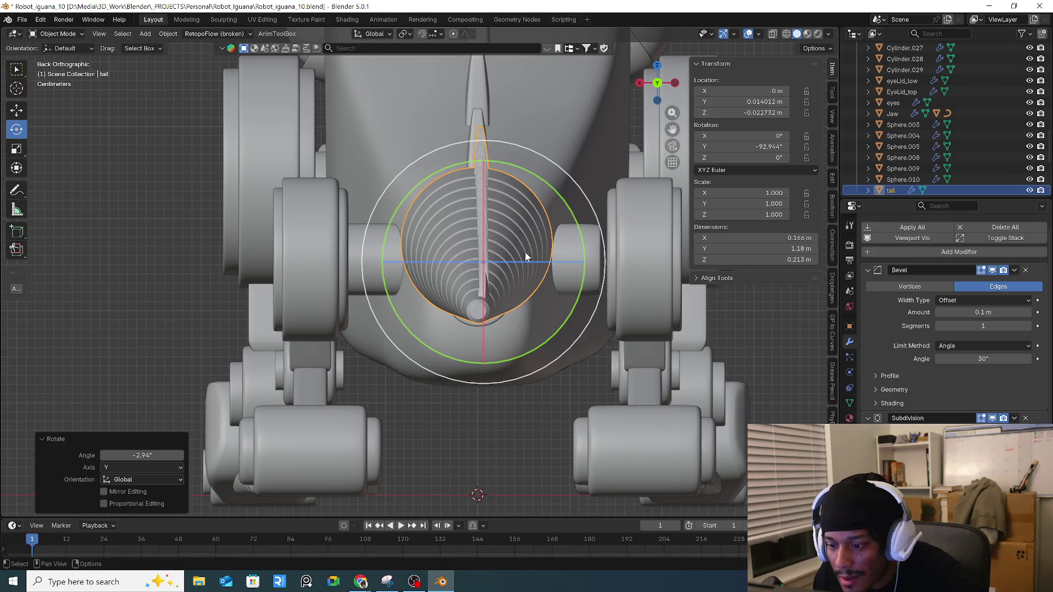
Step: Shift the tail 0.002977 m along X to line it up with the body
key("shift+space")
key("t")
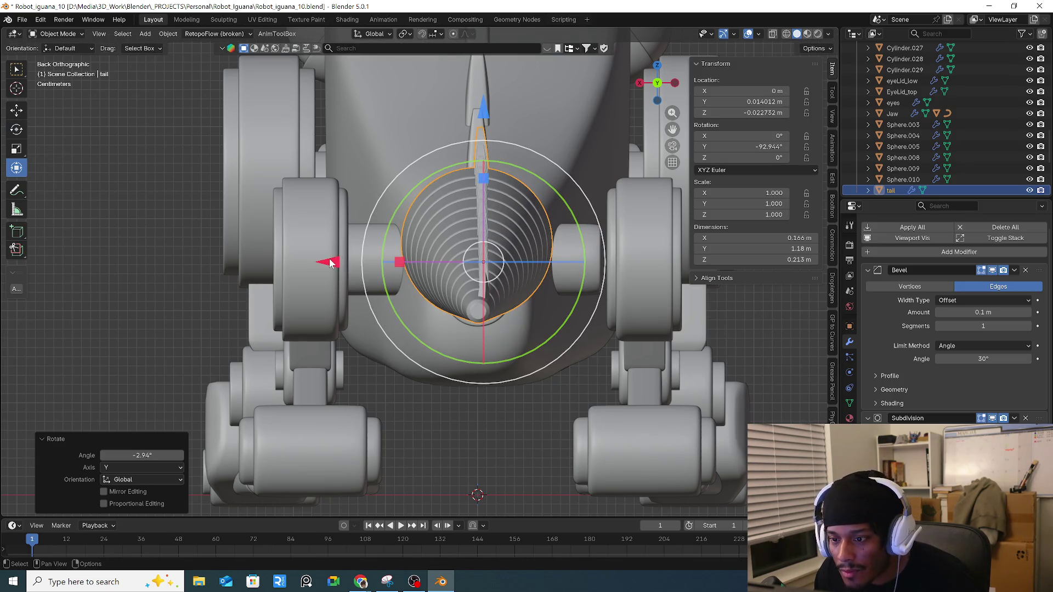
left_click_drag(329, 263, 329, 260)
mouse_move(371, 274)
middle_mouse_down()
mouse_move(544, 321)
mouse_move(495, 223)
mouse_move(483, 347)
mouse_move(468, 300)
mouse_move(542, 350)
middle_mouse_up()
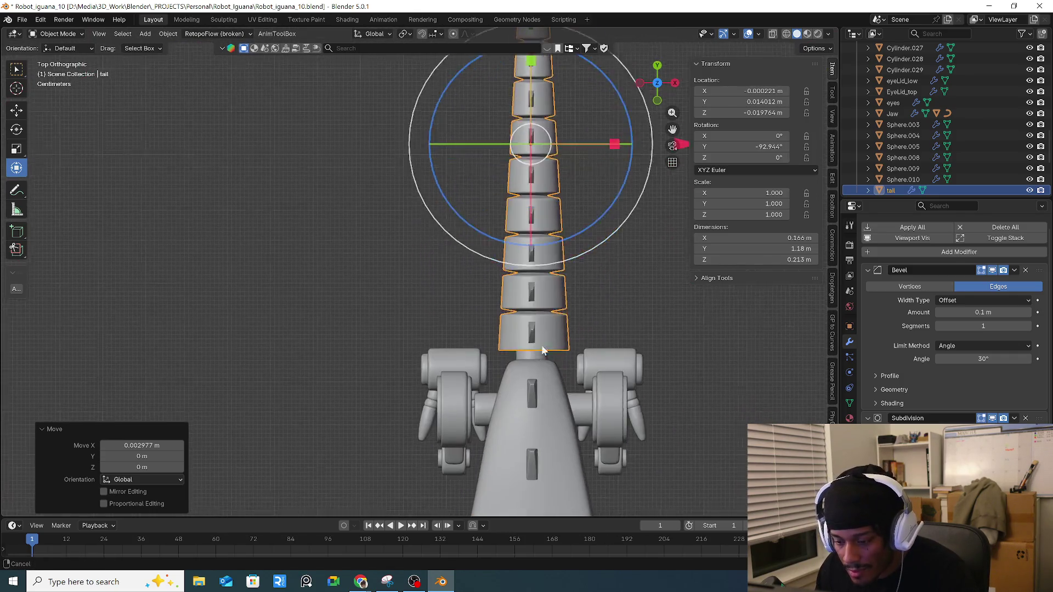
Step: Reselect the tail object and switch it into Edit Mode
scroll(542, 349, "down", 4)
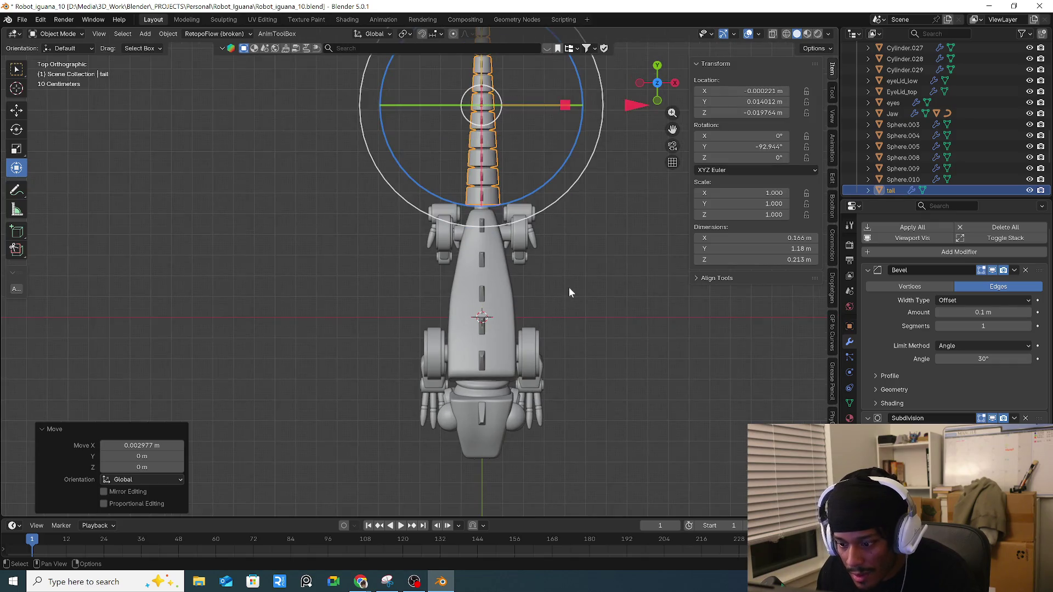
left_click(571, 290)
mouse_move(569, 288)
middle_mouse_down("shift")
mouse_move(564, 379)
mouse_move(567, 359)
middle_mouse_up("shift")
scroll(513, 145, "up", 5)
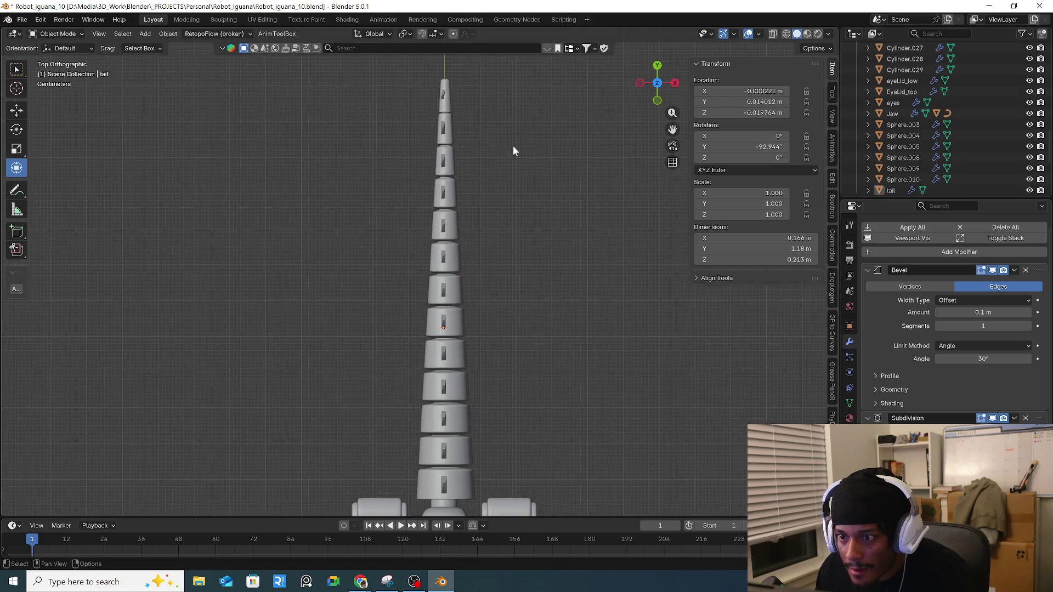
middle_click_drag(471, 178, 511, 223, "shift")
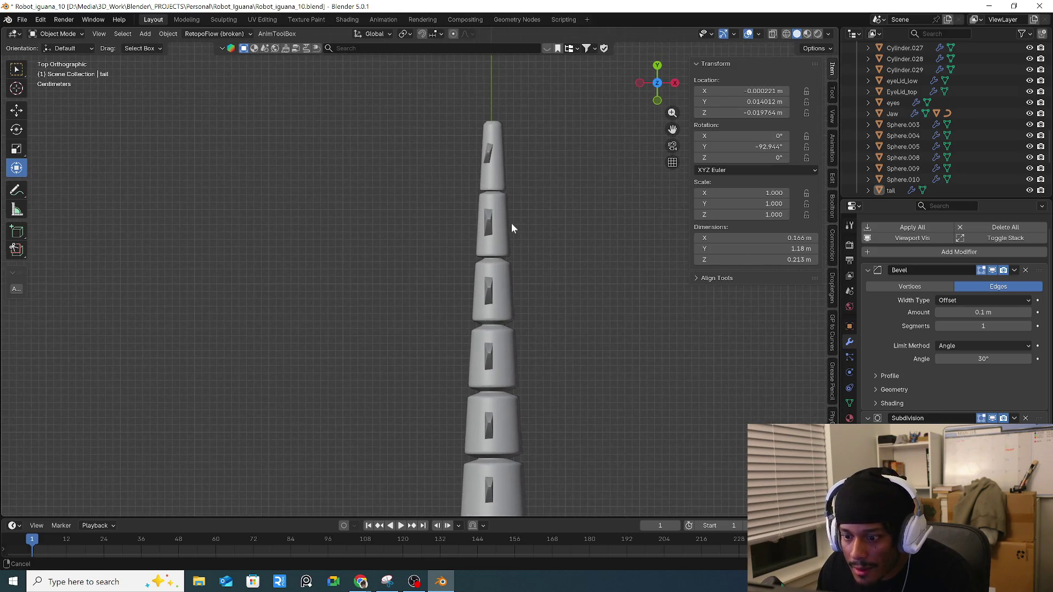
left_click(497, 170)
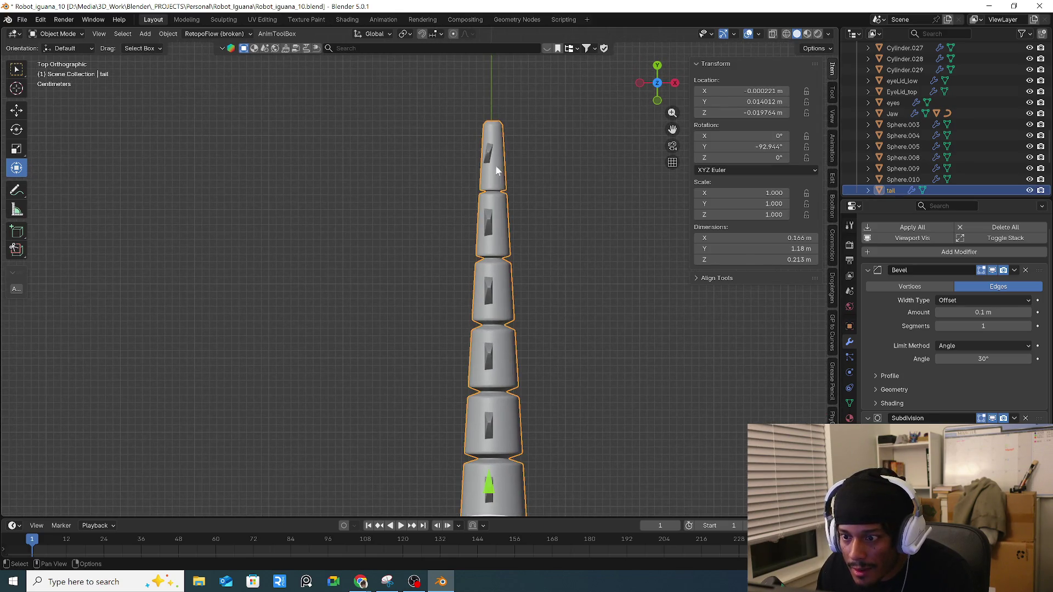
left_click(55, 33)
key("Tab")
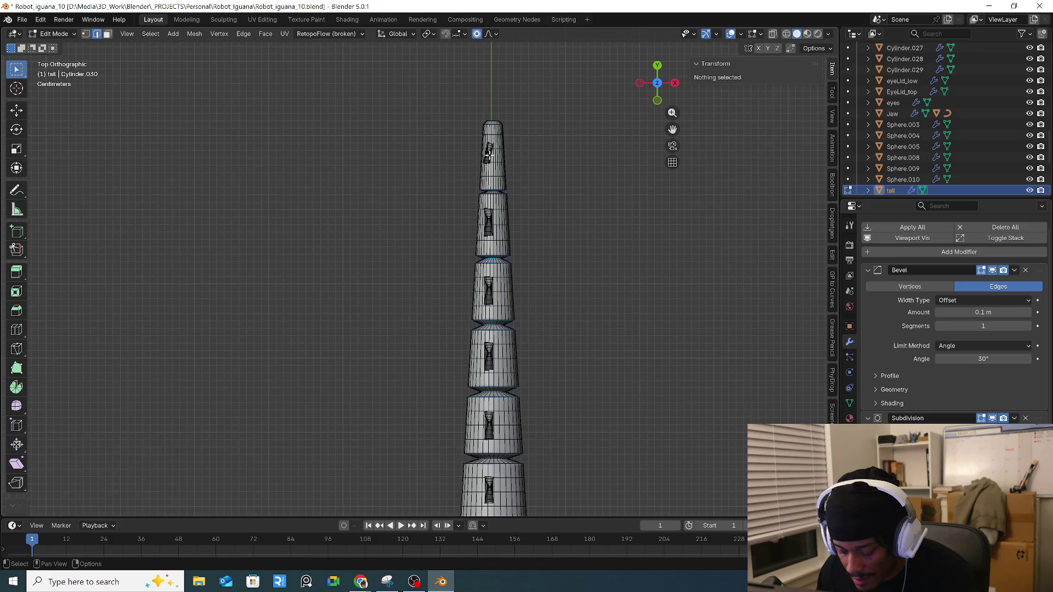
Step: Select the tilted hourglass slot on the tip segment and rotate it -11.7°
key("l")
scroll(504, 165, "up", 4)
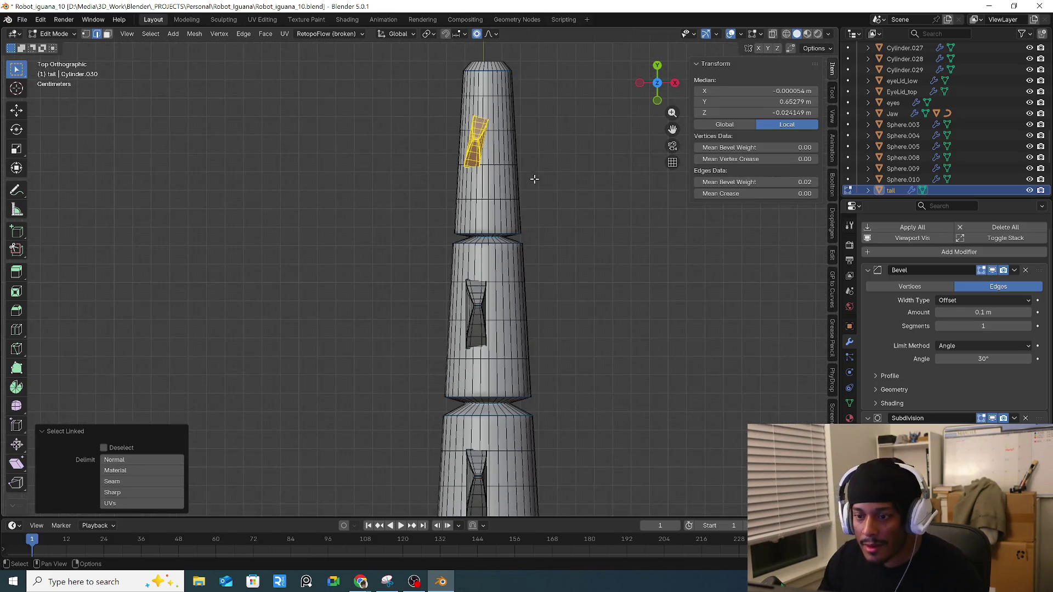
key("r")
key("Escape")
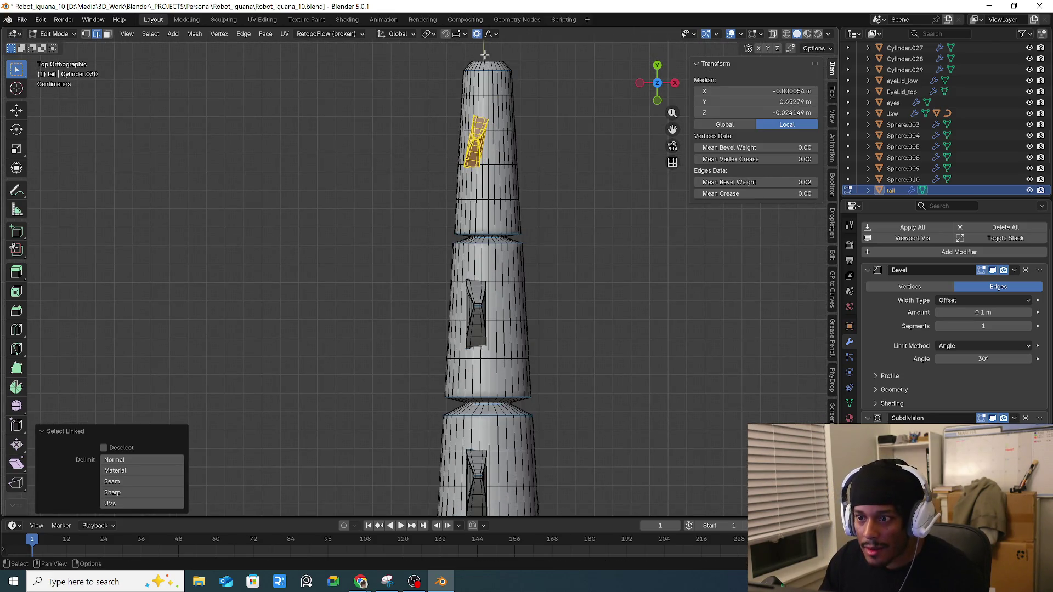
key("r")
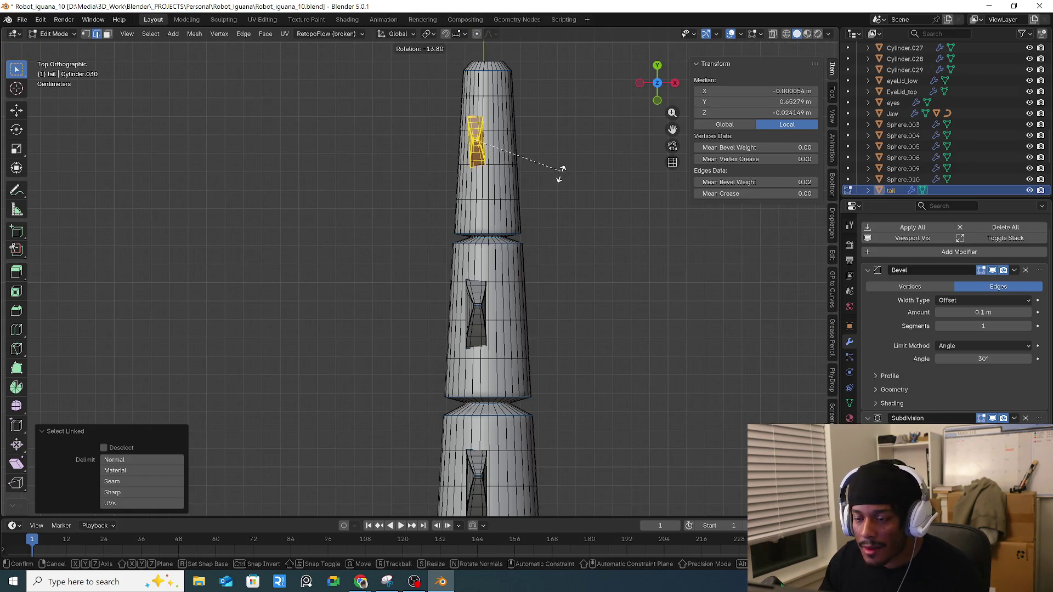
left_click(561, 176)
Step: Shift the slot along X to median 0.004401 m and fine-rotate it -0.126°
key("g")
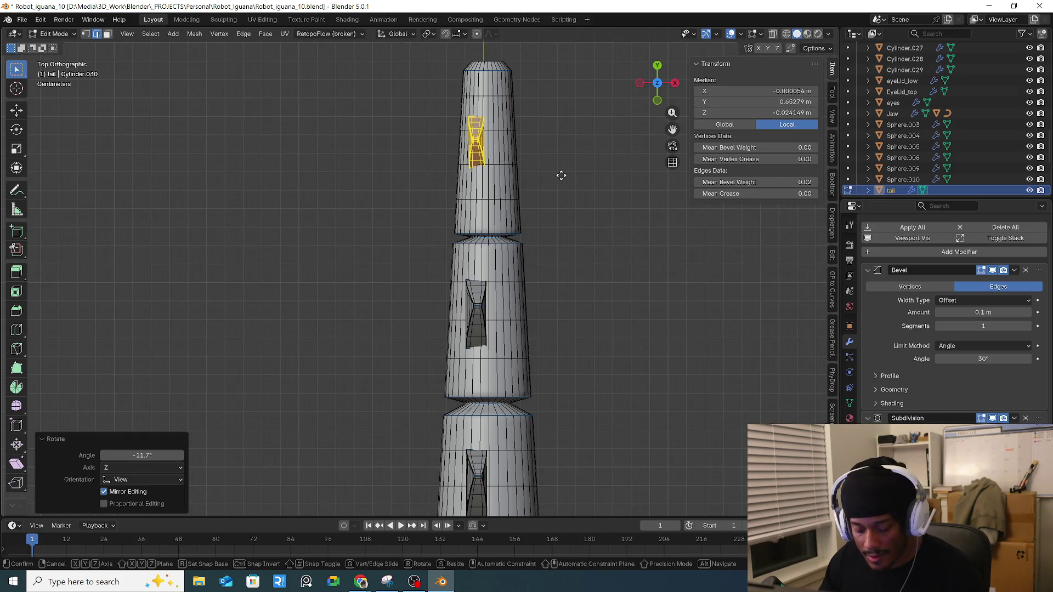
key("x")
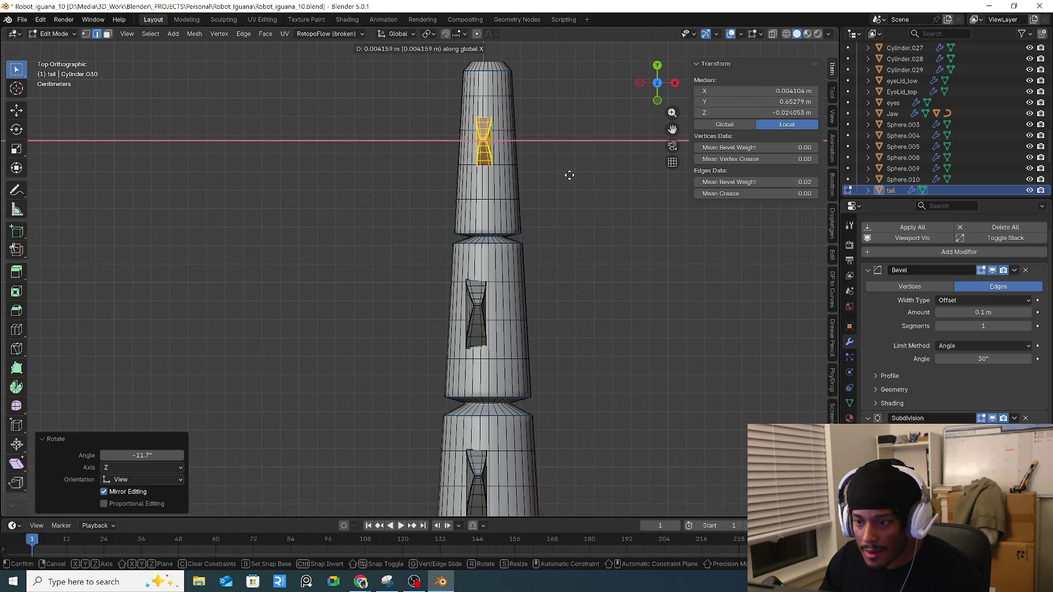
left_click(567, 176)
key("r")
left_click(570, 174)
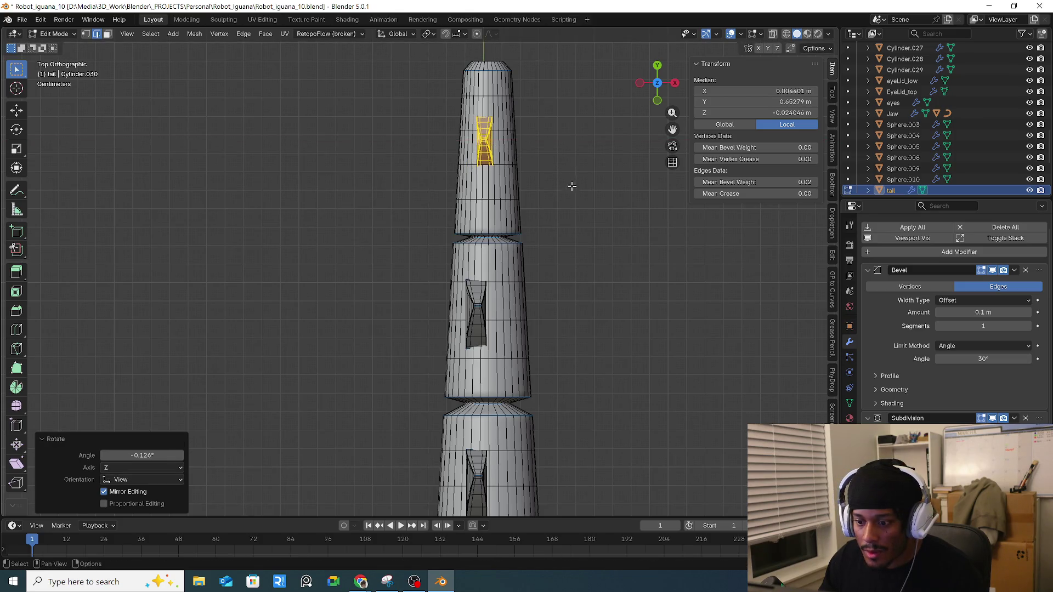
scroll(628, 327, "down", 5)
scroll(553, 179, "up", 5)
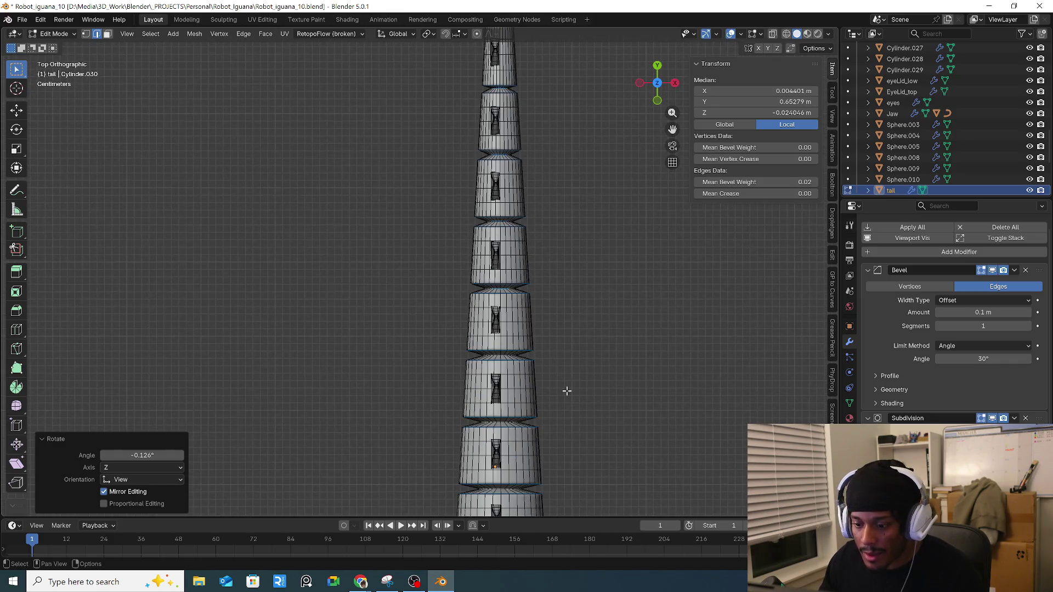
scroll(566, 203, "down", 2)
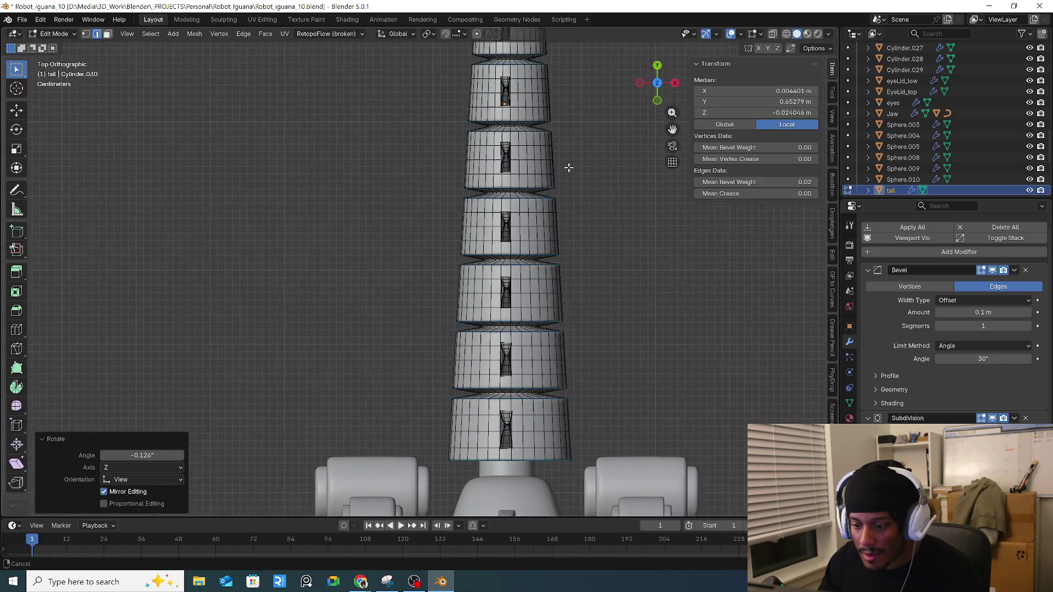
scroll(569, 187, "up", 3)
scroll(587, 236, "up", 4)
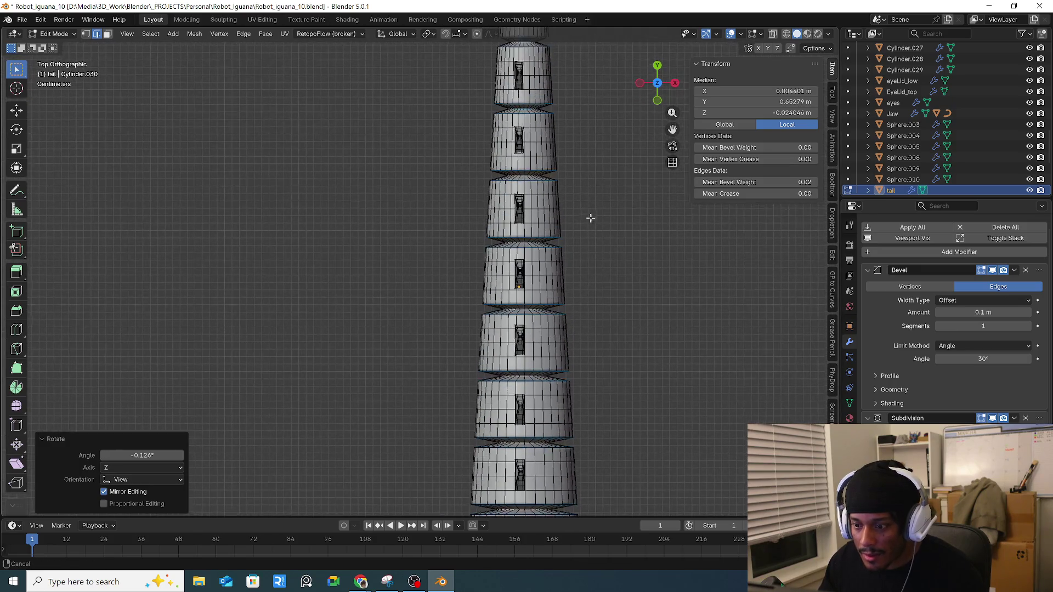
Step: Select another hourglass slot piece and nudge it slightly along X
left_click(477, 316)
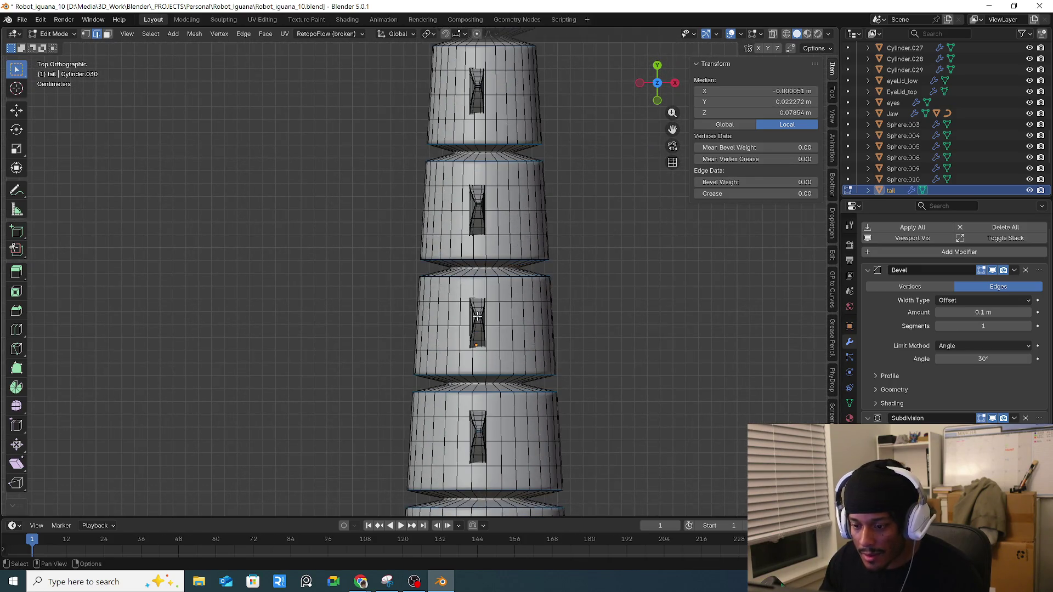
key("l")
key("g")
key("x")
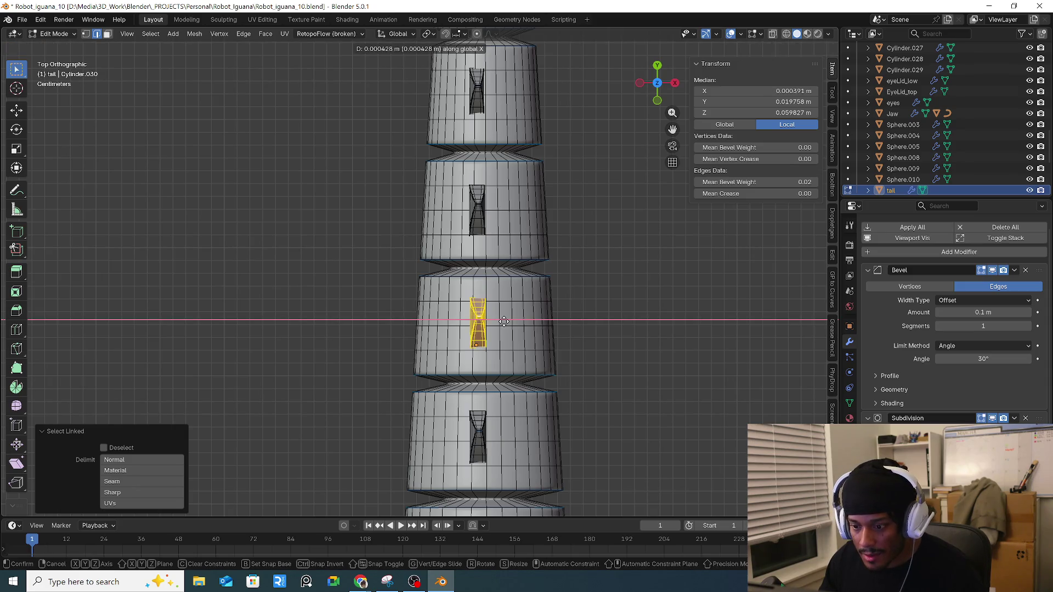
left_click(504, 321)
scroll(570, 228, "up", 6, "shift")
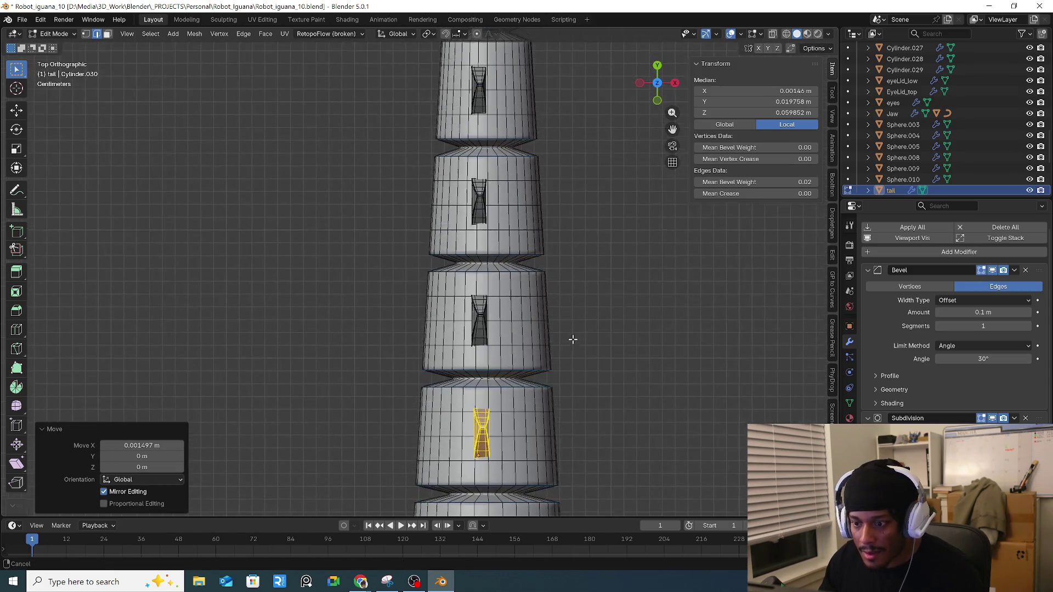
Step: Nudge the next hourglass piece slightly along X and Y
left_click(484, 281)
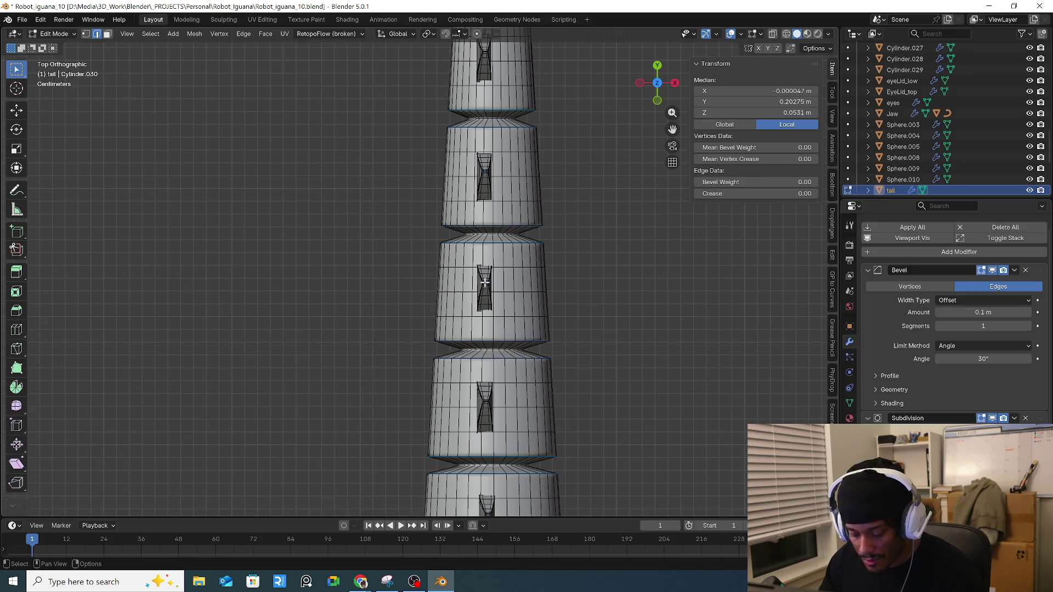
key("l")
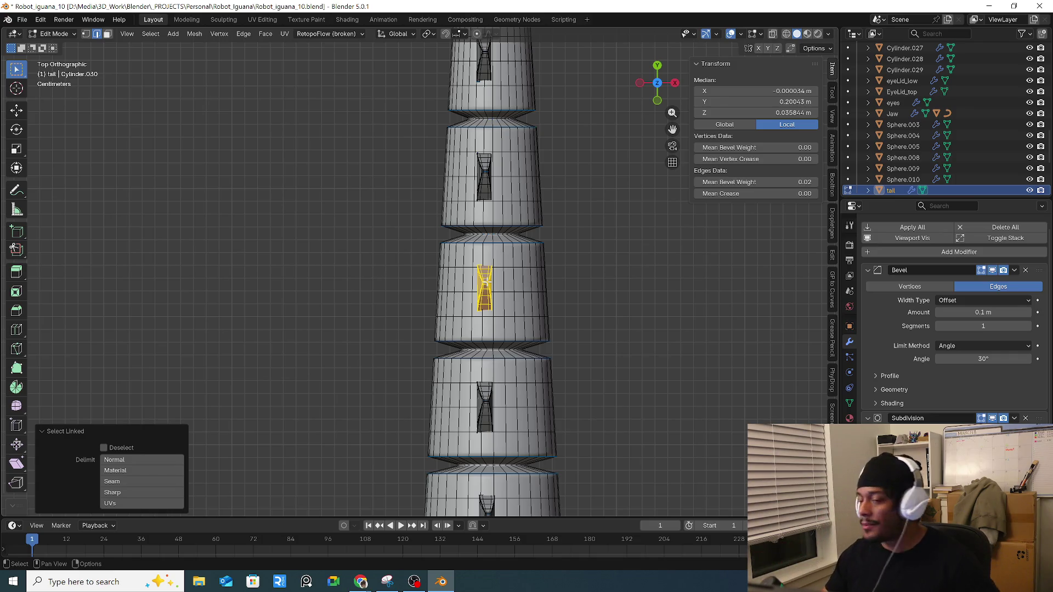
key("g")
key("x")
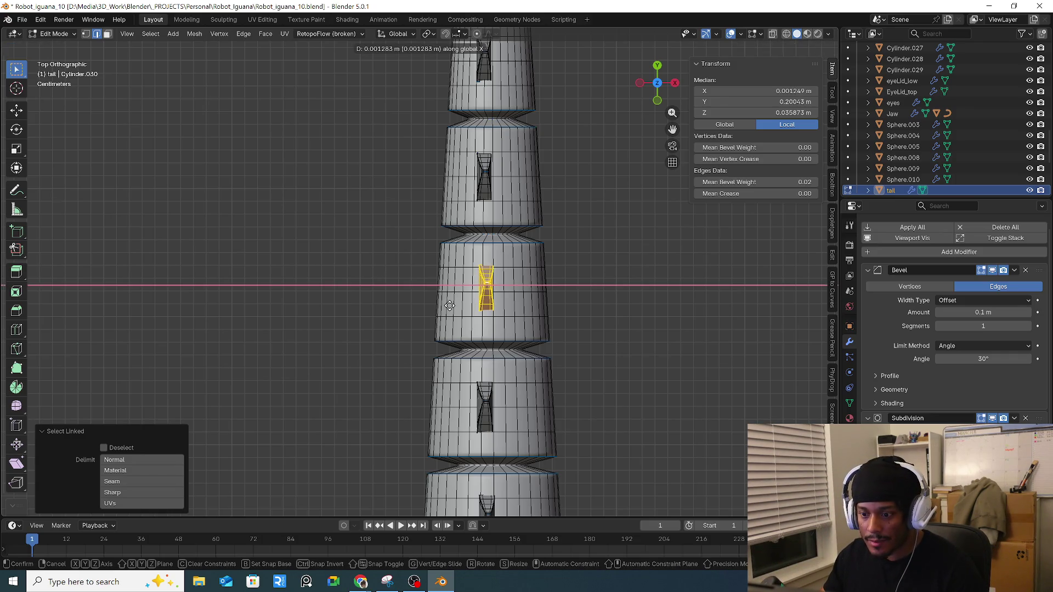
left_click(449, 306)
key("g")
key("y")
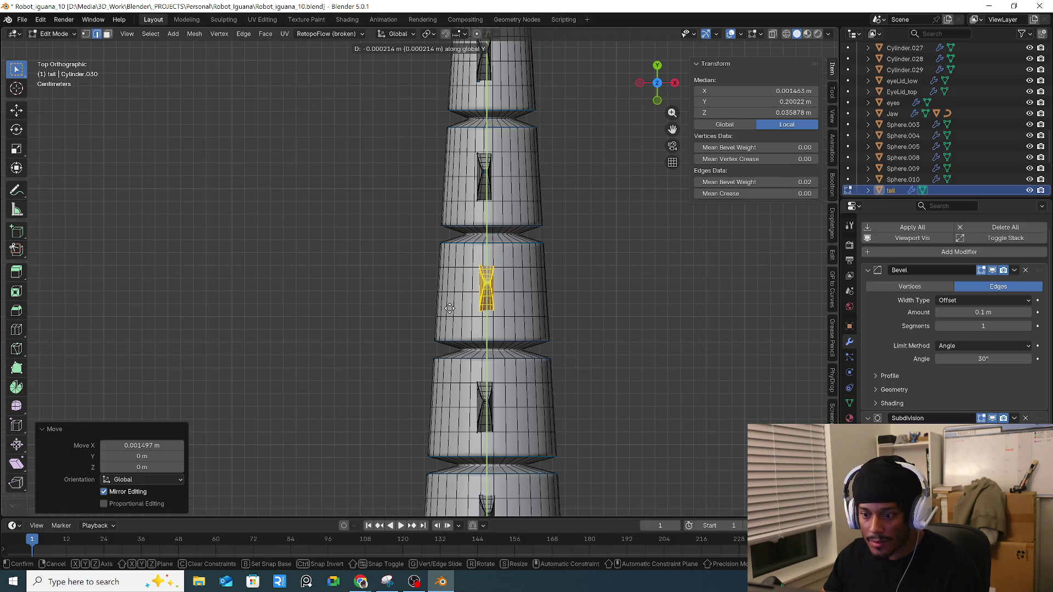
left_click(449, 308)
scroll(549, 176, "up", 8, "shift")
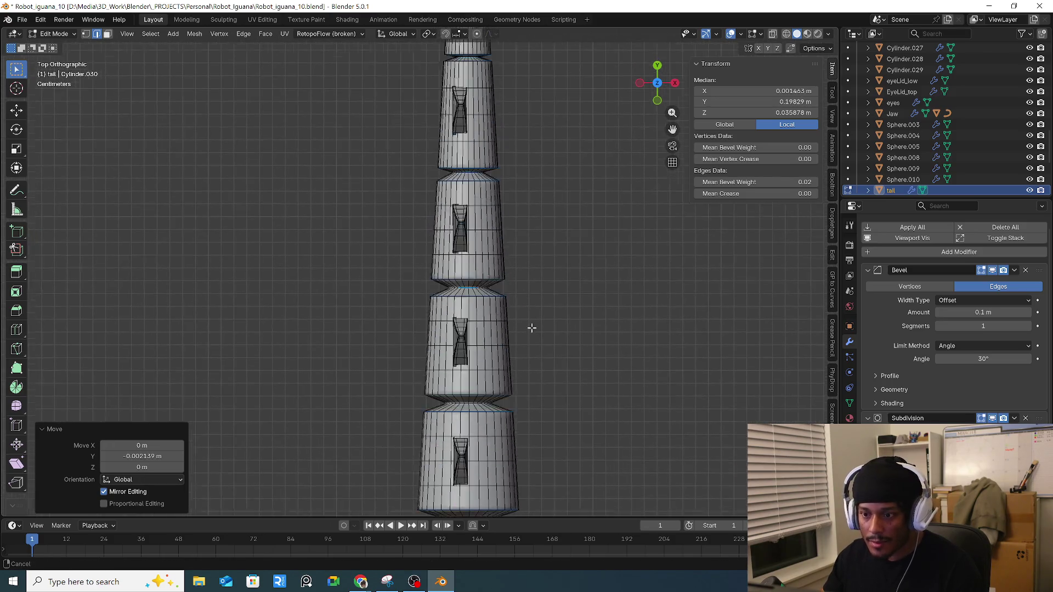
Step: Nudge a further hourglass piece along X, then pull back to view the whole iguana
left_click(493, 213)
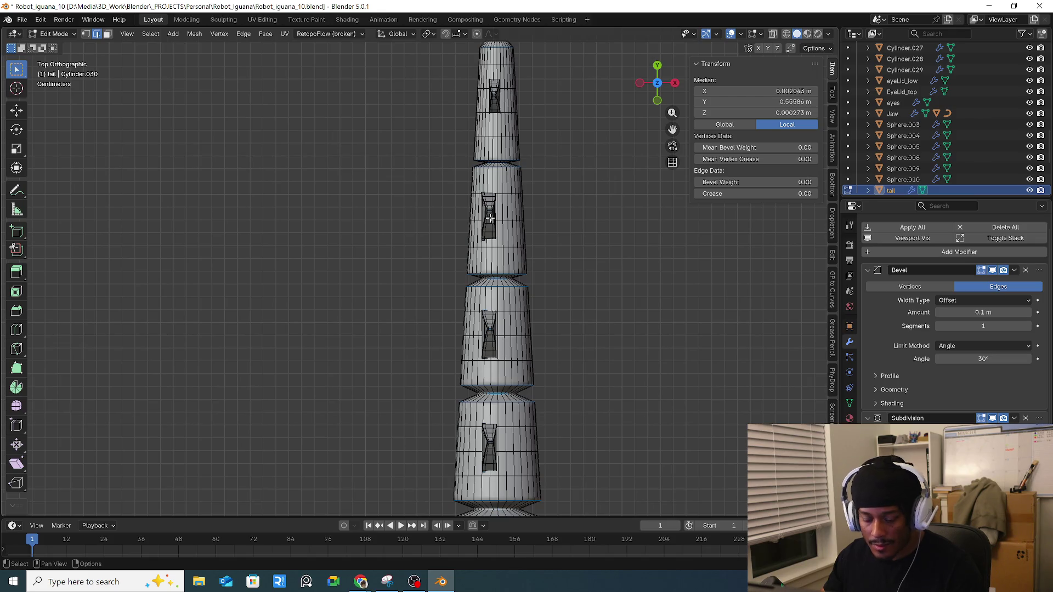
key("l")
key("g")
key("x")
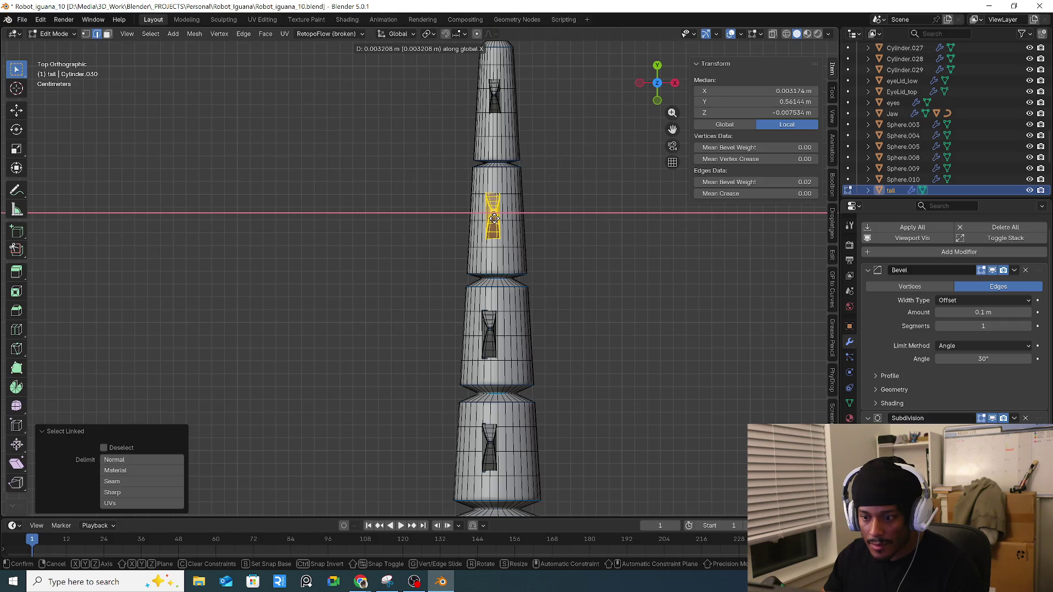
left_click(494, 218)
scroll(553, 313, "down", 4)
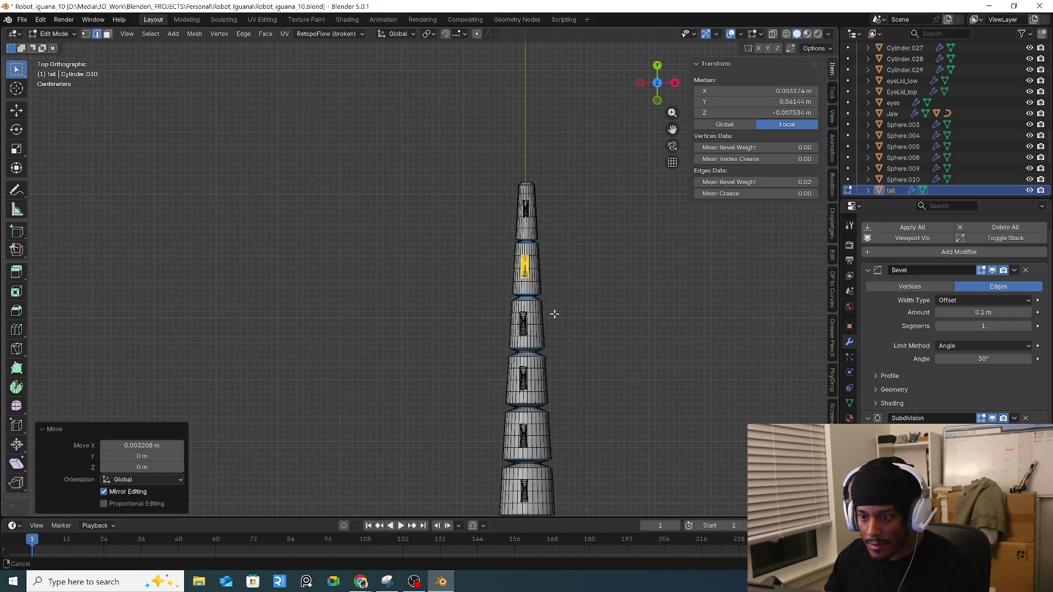
middle_click_drag(555, 314, 545, 229, "shift")
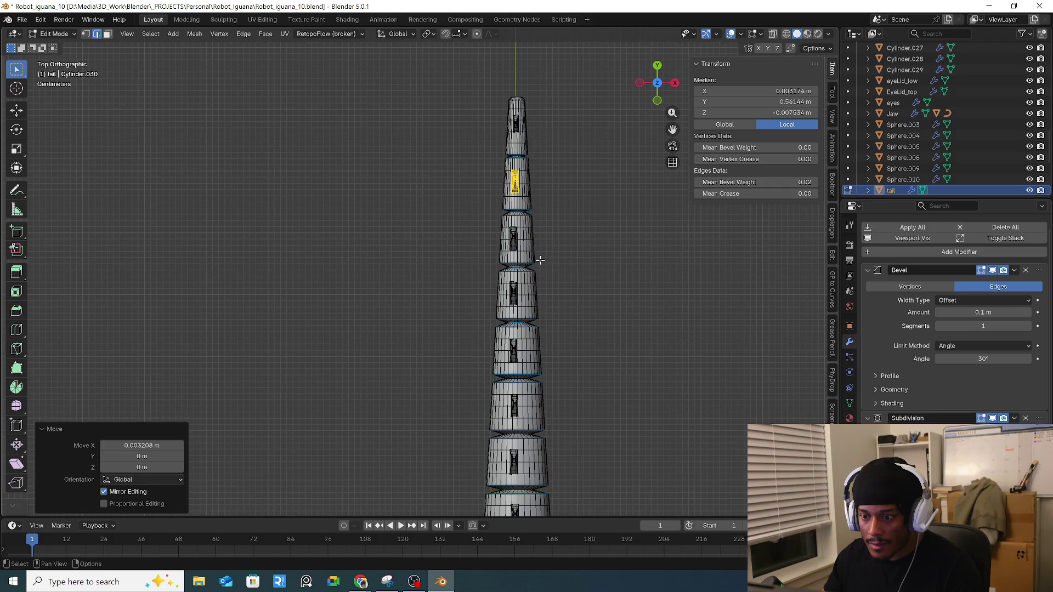
mouse_move(550, 392)
middle_mouse_down("shift")
mouse_move(548, 228)
mouse_move(547, 336)
mouse_move(486, 271)
middle_mouse_up("shift")
mouse_move(482, 225)
middle_mouse_down()
mouse_move(648, 376)
mouse_move(551, 349)
middle_mouse_up()
Step: In Object Mode side view, move the tail -0.045984 m on Z and -0.00843 m on Y
key("Tab")
key("KP_3")
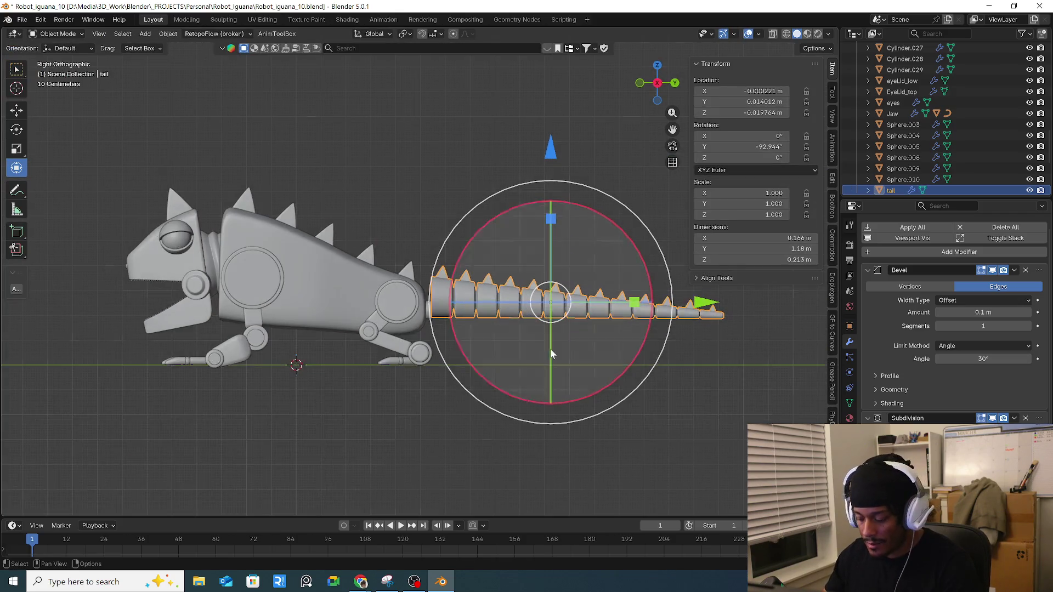
scroll(551, 349, "up", 2)
left_click_drag(560, 159, 559, 179)
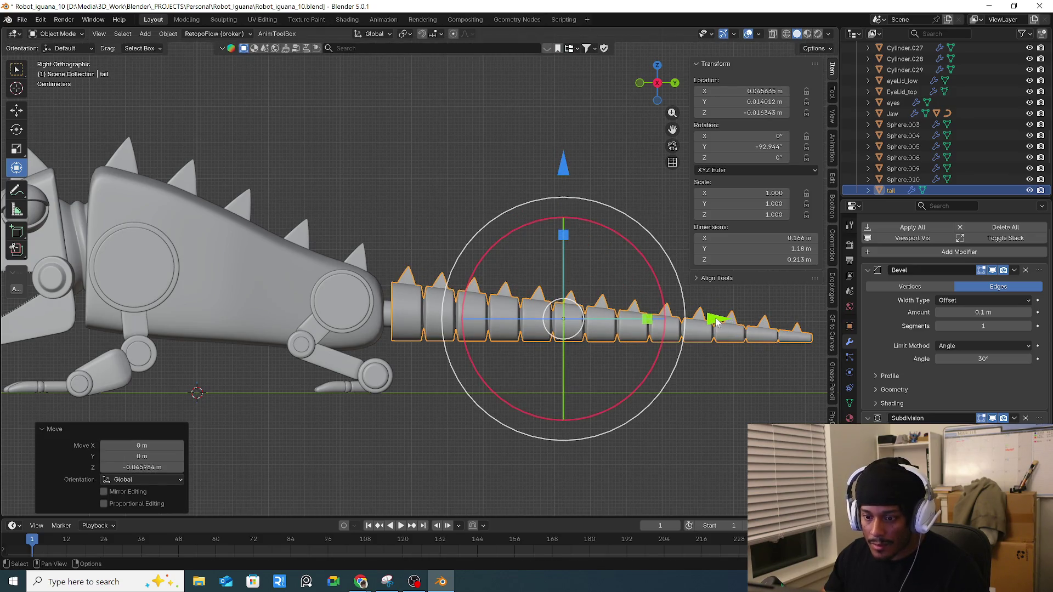
left_click_drag(716, 322, 708, 318)
mouse_move(709, 319)
middle_mouse_down()
mouse_move(446, 355)
mouse_move(676, 381)
mouse_move(621, 387)
mouse_move(497, 355)
mouse_move(505, 311)
mouse_move(452, 306)
mouse_move(738, 387)
mouse_move(691, 360)
mouse_move(603, 351)
middle_mouse_up()
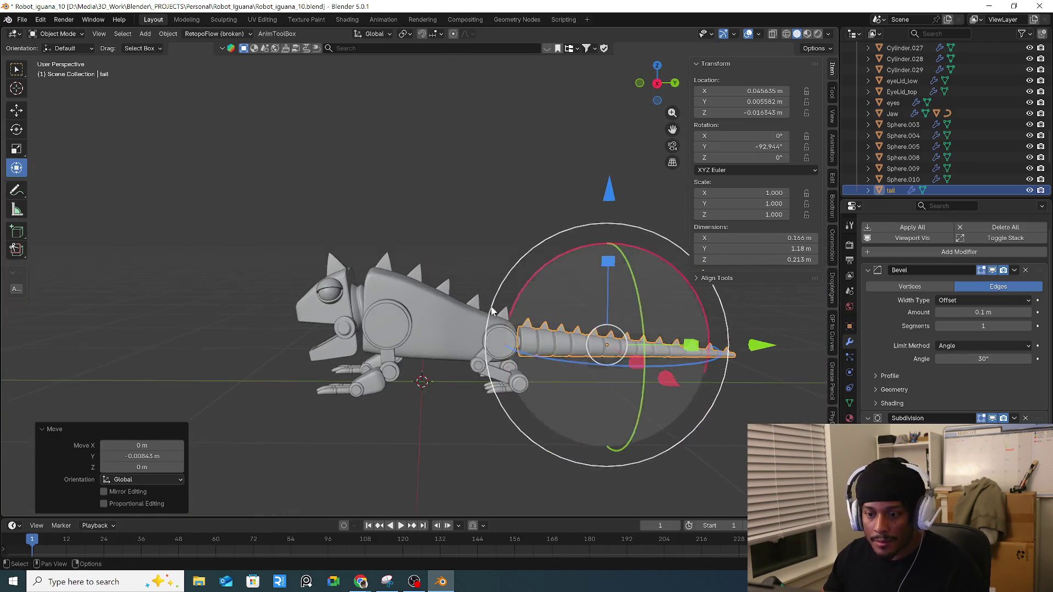
scroll(521, 343, "up", 5)
Step: Delete the old neck joint part
left_click(521, 342)
key("x")
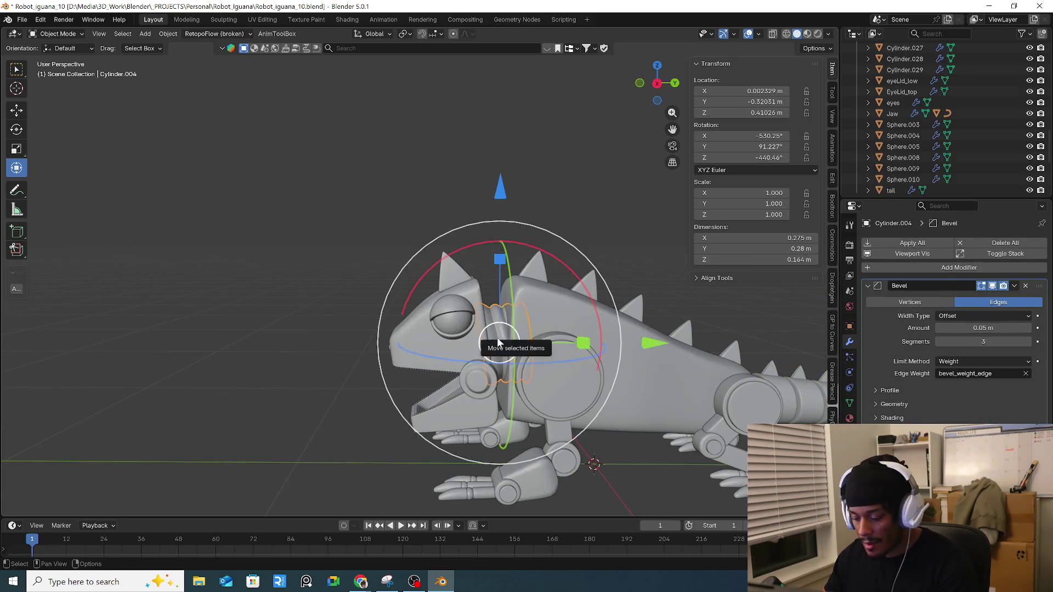
left_click(521, 348)
mouse_move(521, 348)
middle_mouse_down()
mouse_move(560, 384)
mouse_move(597, 371)
mouse_move(571, 376)
mouse_move(479, 322)
mouse_move(502, 353)
middle_mouse_up()
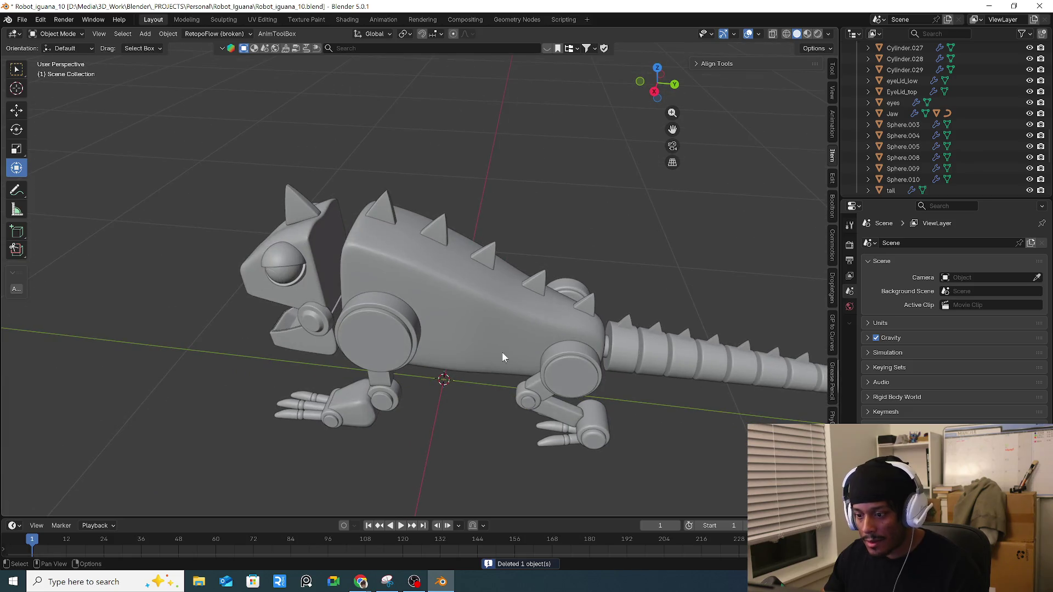
Step: Duplicate tail-joint Cylinder.029 over the neck area and enlarge the copy
left_click(607, 349)
key("KP_7")
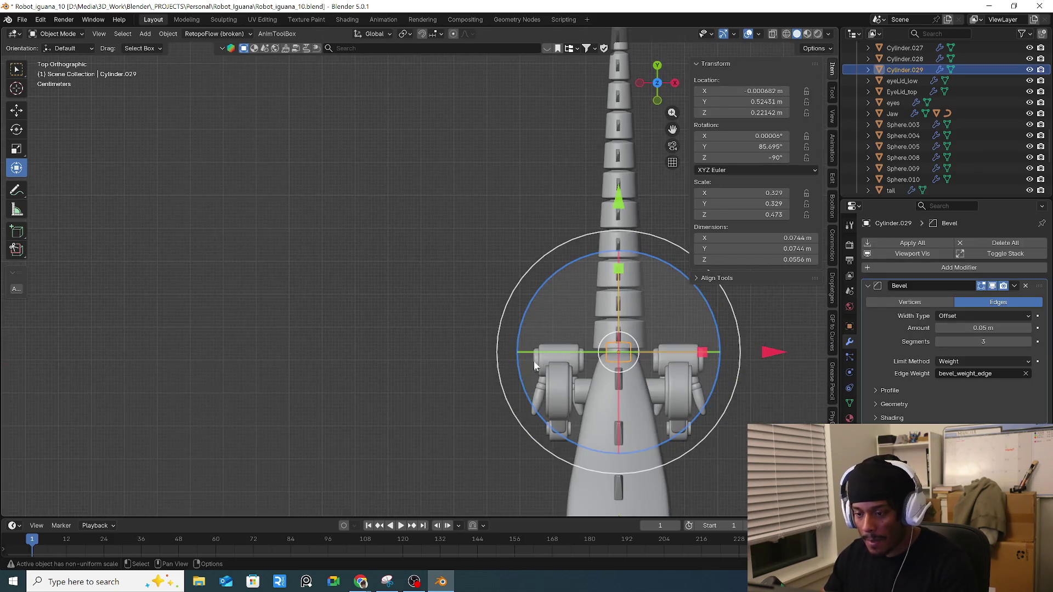
scroll(536, 366, "down", 3)
middle_click_drag(536, 366, 446, 196, "shift")
key("shift+d")
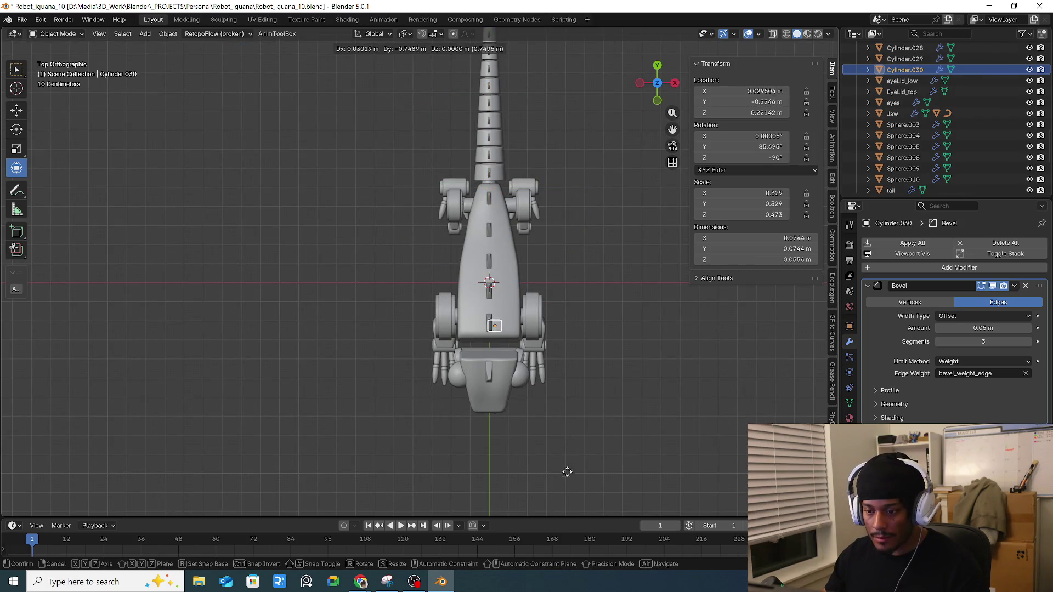
left_click(564, 488)
key("s")
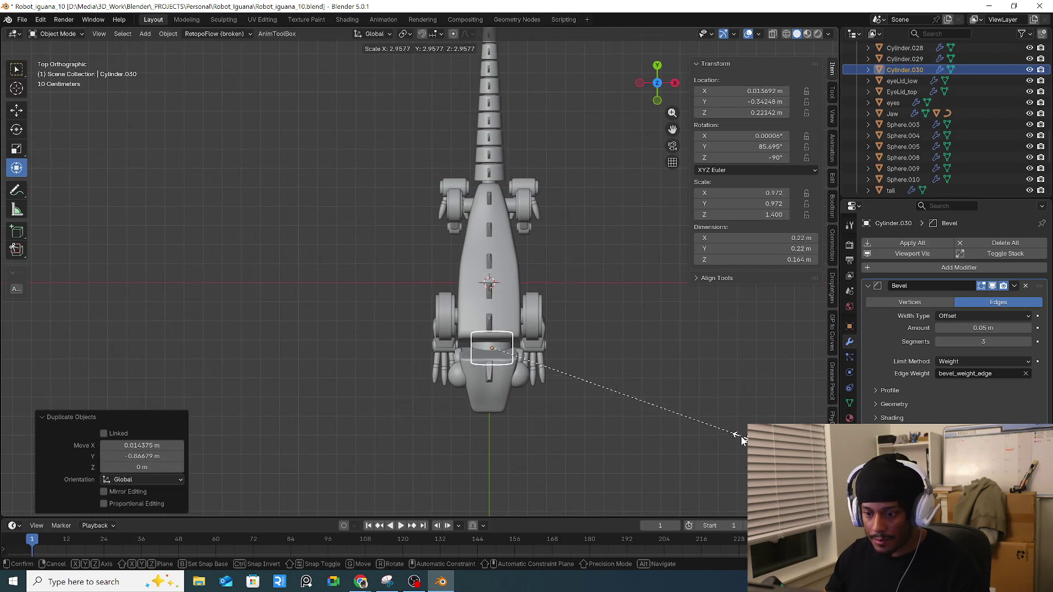
left_click(739, 437)
Step: In right side view, raise the copy to the neck and tilt it about 7°
key("KP_3")
key("g")
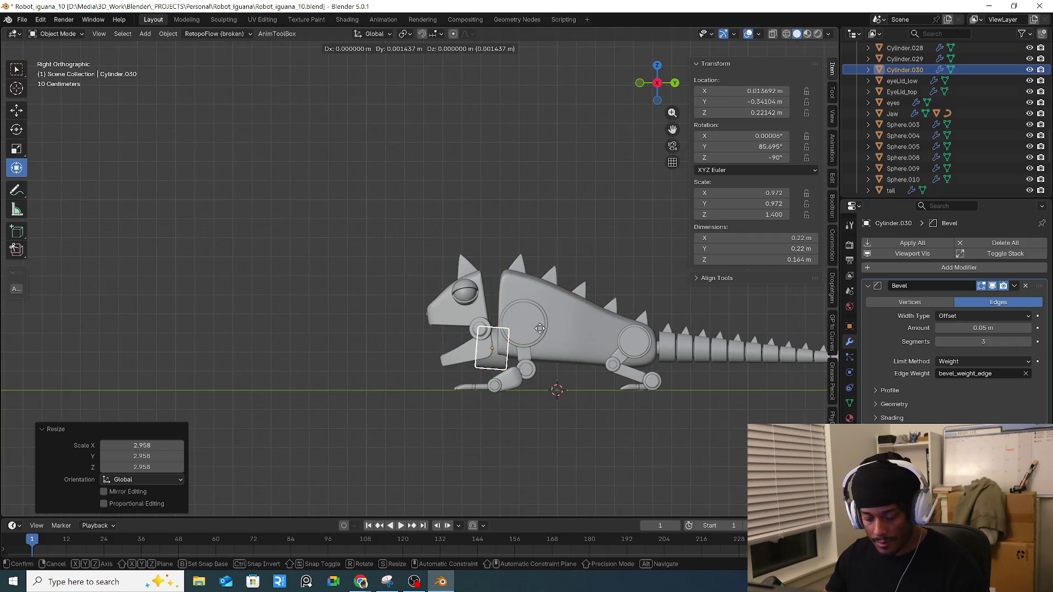
left_click(541, 317)
scroll(541, 317, "up", 5)
key("g")
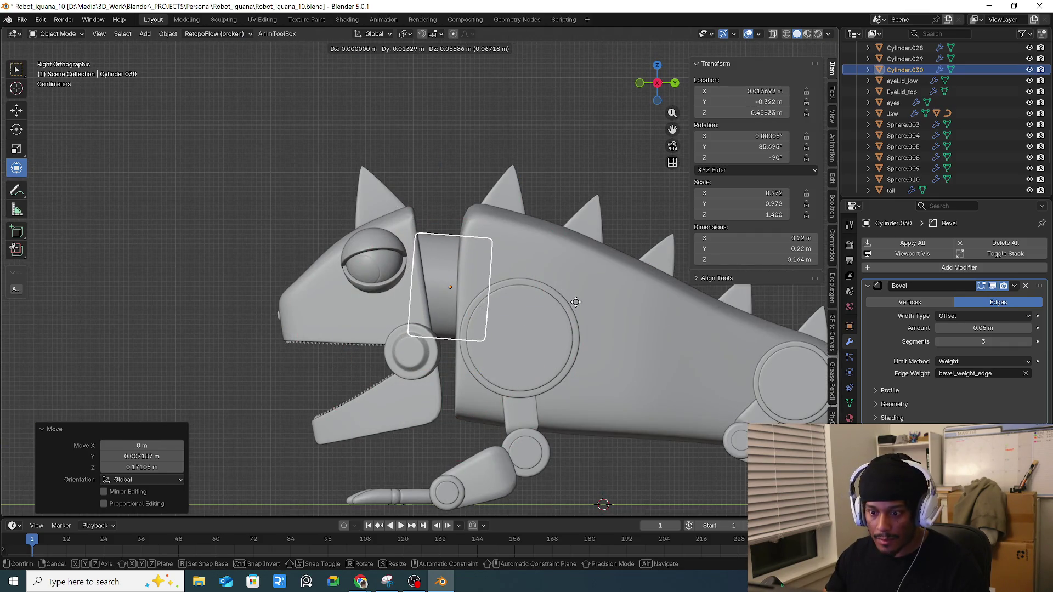
left_click(573, 301)
key("r")
left_click(586, 283)
key("g")
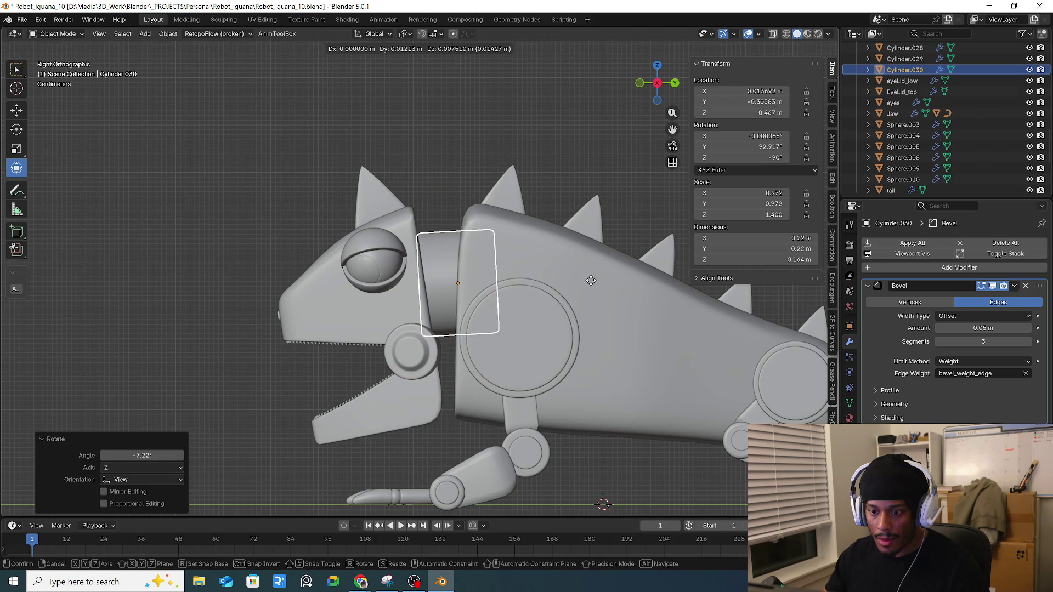
left_click(586, 290)
mouse_move(585, 294)
middle_mouse_down()
mouse_move(544, 268)
mouse_move(516, 287)
mouse_move(631, 317)
mouse_move(627, 290)
mouse_move(518, 326)
middle_mouse_up()
key("KP_3")
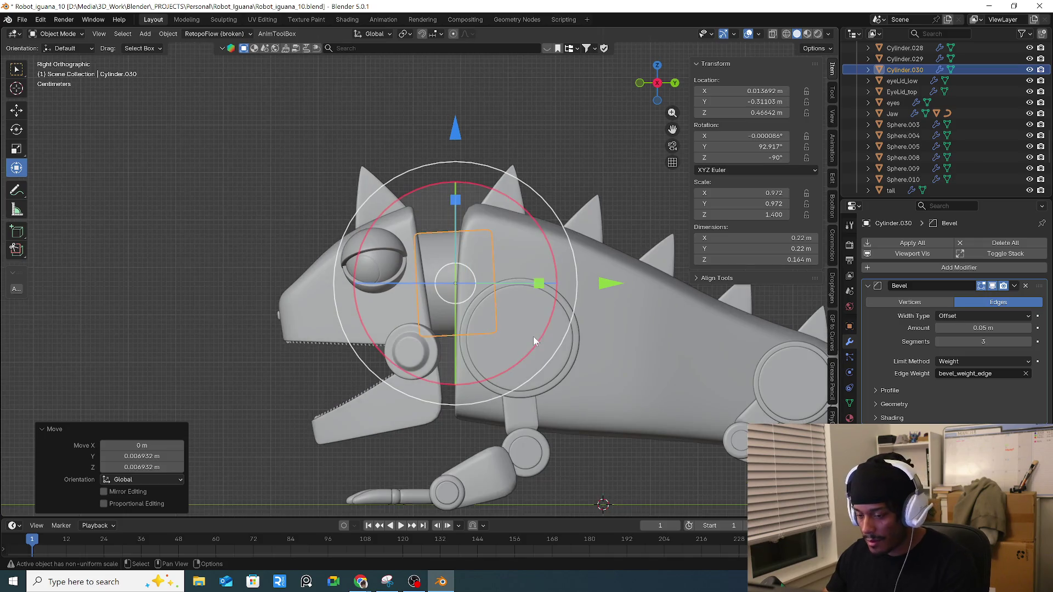
Step: With X-ray on, refine the neck cylinder's position, rotate it 1.21° and scale it to 1.072
key("alt+z")
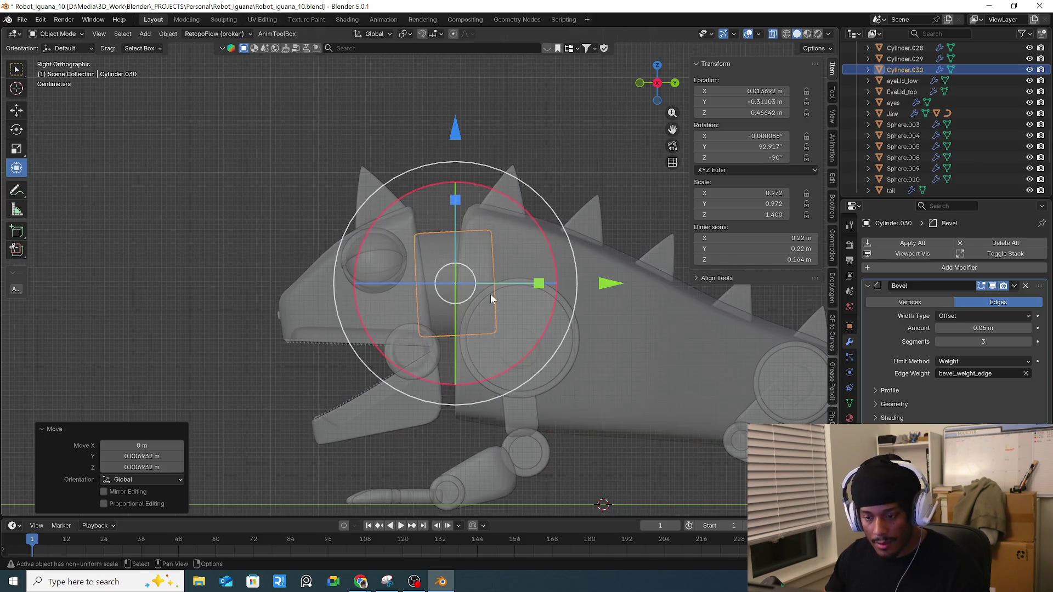
scroll(473, 298, "up", 3)
key("g")
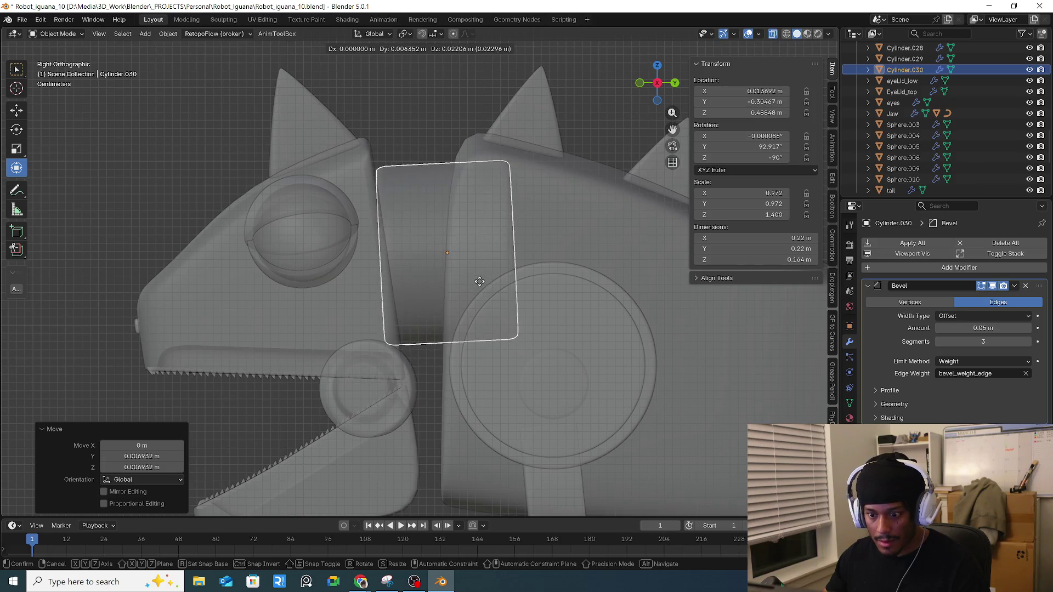
left_click(551, 265)
key("r")
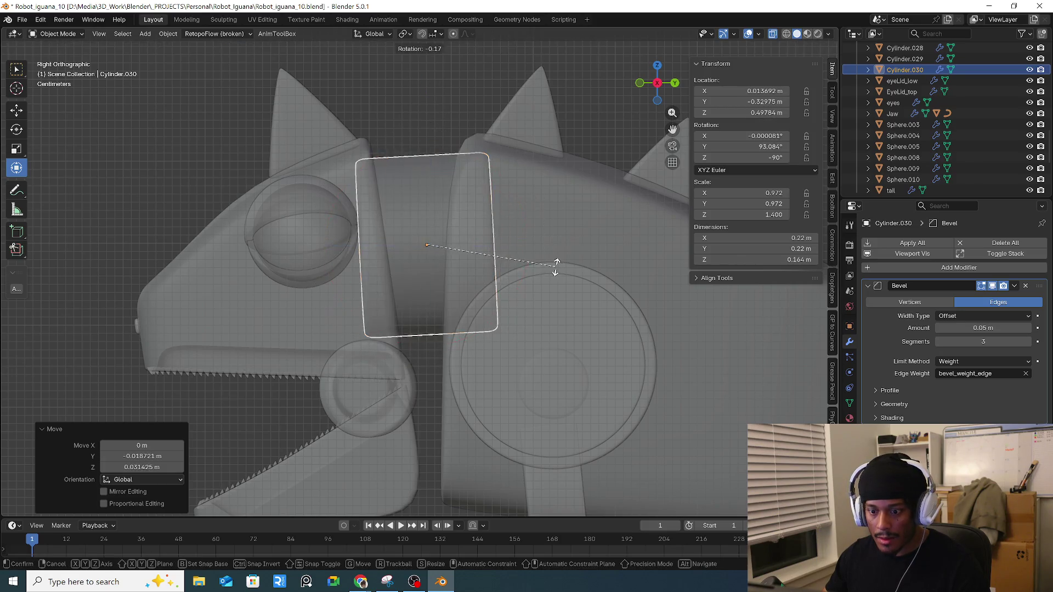
left_click(559, 273)
key("g")
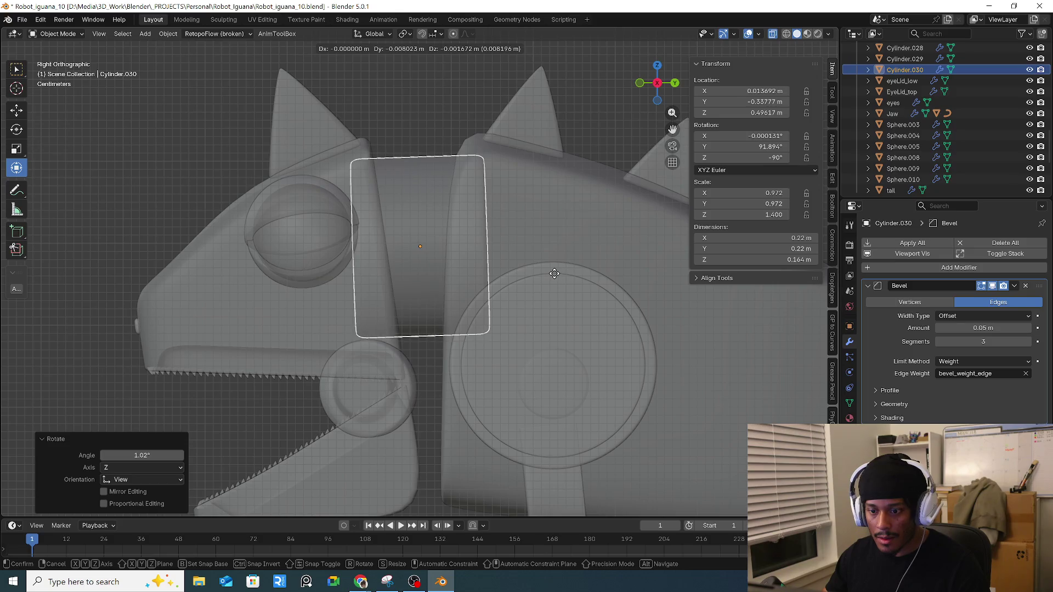
key("r")
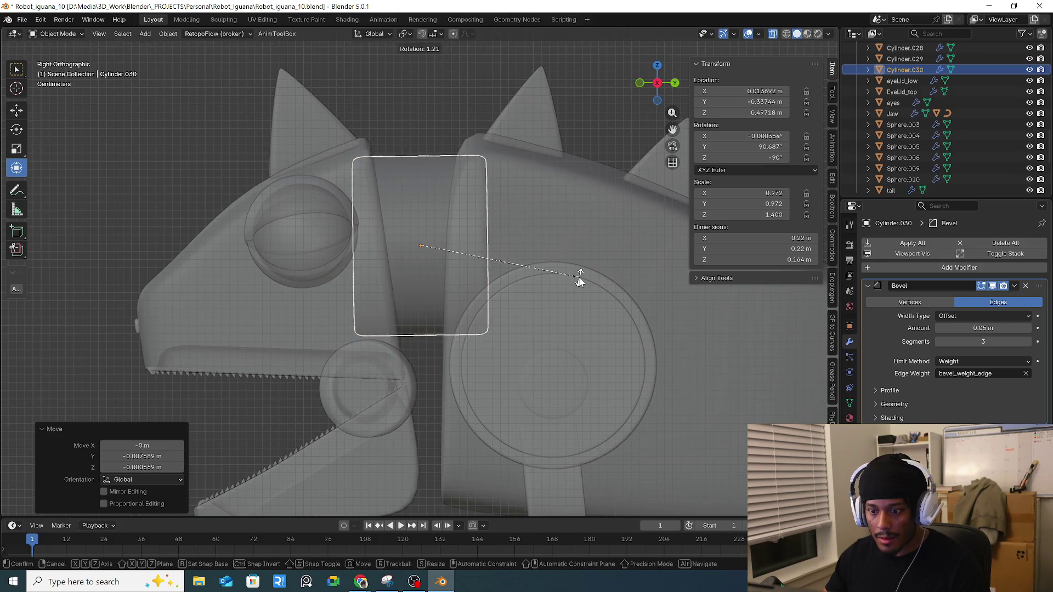
left_click(579, 277)
key("s")
left_click(597, 277)
key("g")
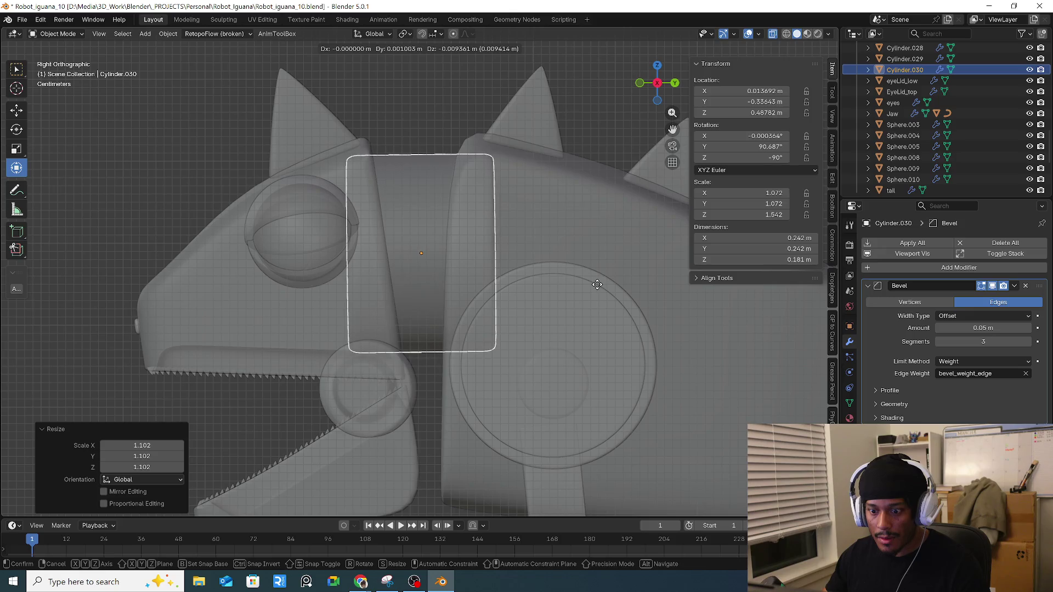
left_click(597, 284)
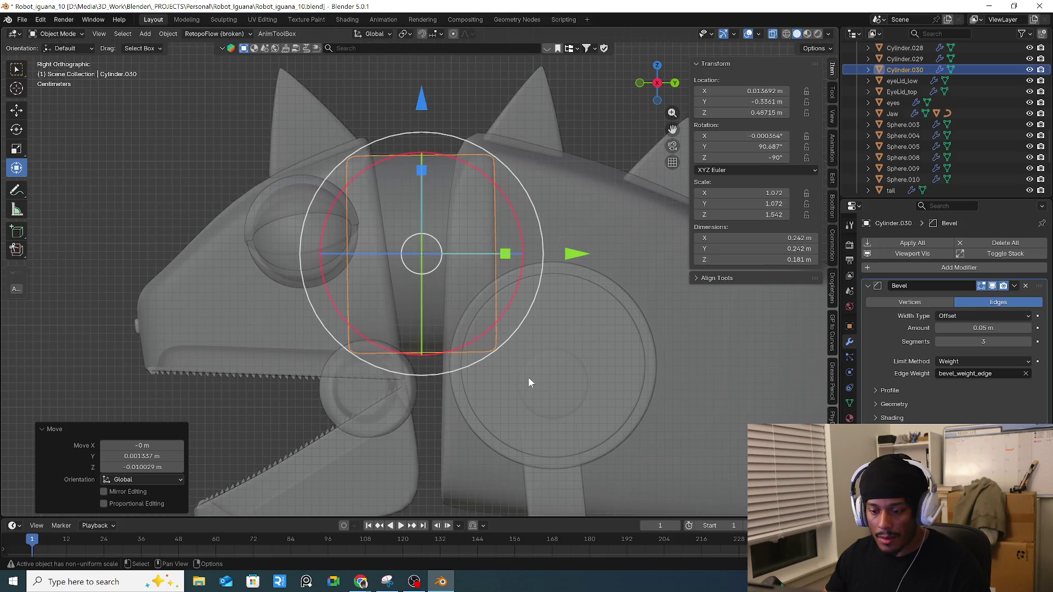
Step: Select the Body mesh and enter its Edit Mode
left_click(452, 405)
mouse_move(452, 405)
middle_mouse_down()
mouse_move(440, 410)
mouse_move(489, 399)
mouse_move(477, 396)
mouse_move(510, 347)
middle_mouse_up()
key("Tab")
Step: Return the Body to Object Mode and orbit to face the iguana's head
key("Home")
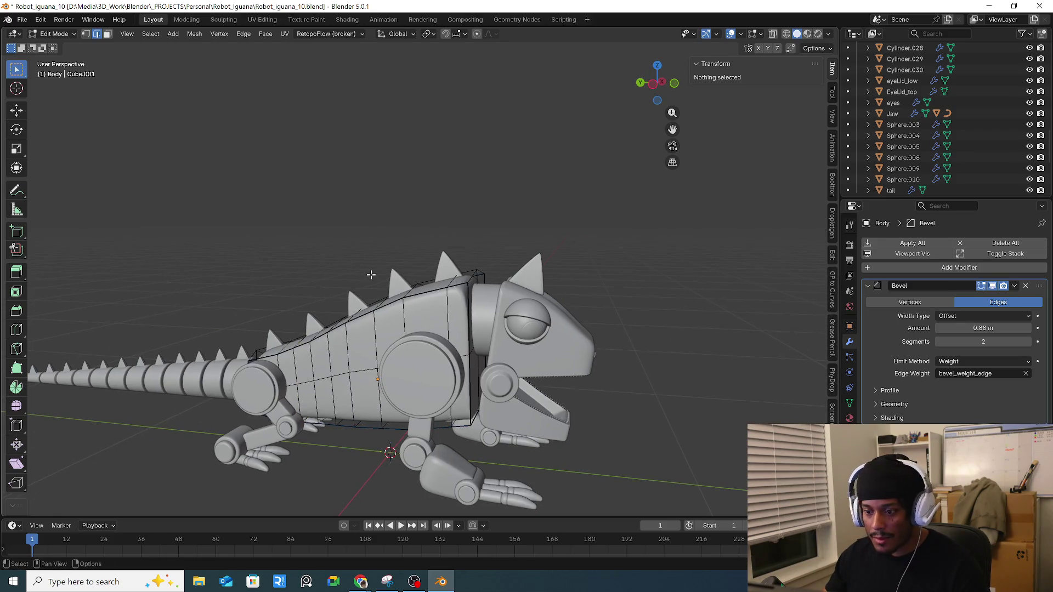
key("Tab")
mouse_move(573, 326)
middle_mouse_down()
mouse_move(592, 295)
mouse_move(295, 287)
mouse_move(625, 341)
mouse_move(411, 341)
mouse_move(652, 345)
mouse_move(536, 353)
middle_mouse_up()
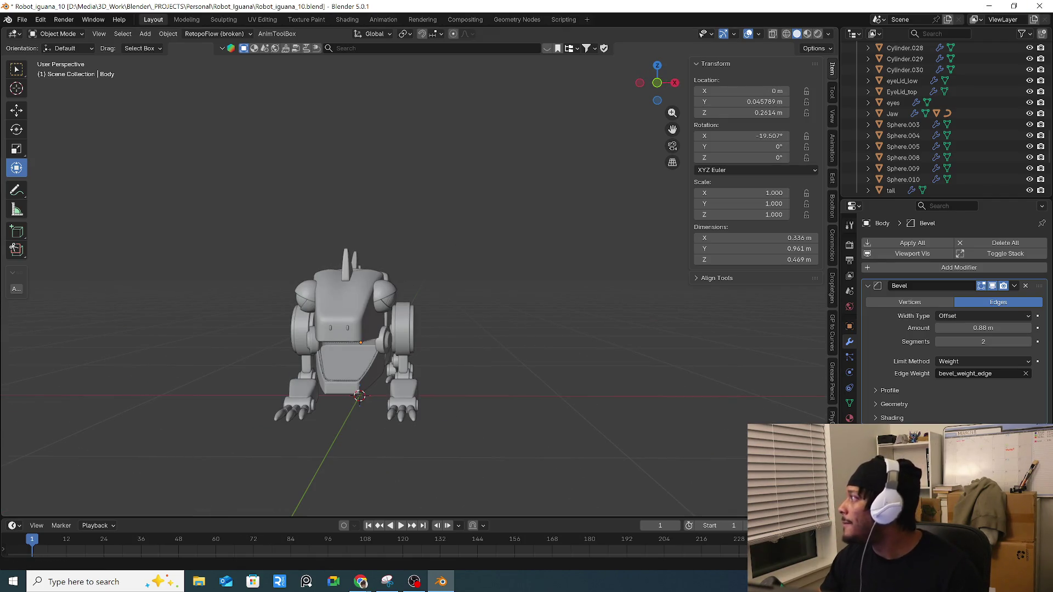
key("alt+Tab")
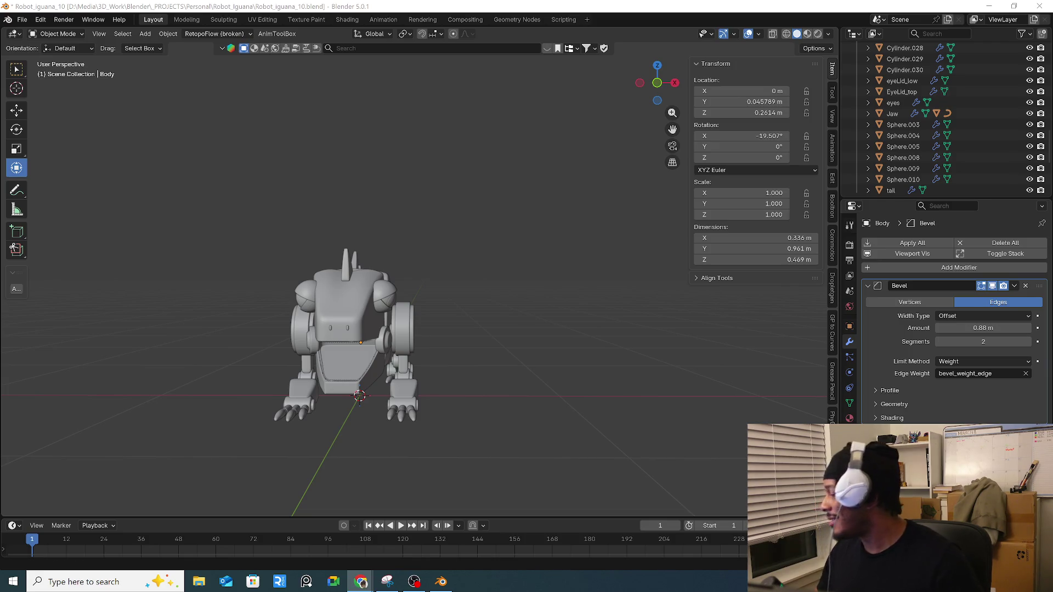
Step: Frame the iguana in right side view and bring up the Add menu
mouse_move(495, 364)
middle_mouse_down()
mouse_move(439, 346)
mouse_move(383, 356)
mouse_move(443, 365)
mouse_move(210, 336)
mouse_move(225, 334)
mouse_move(242, 307)
mouse_move(431, 307)
mouse_move(349, 337)
mouse_move(389, 347)
mouse_move(388, 376)
middle_mouse_up()
scroll(472, 349, "up", 3)
scroll(352, 371, "down", 1)
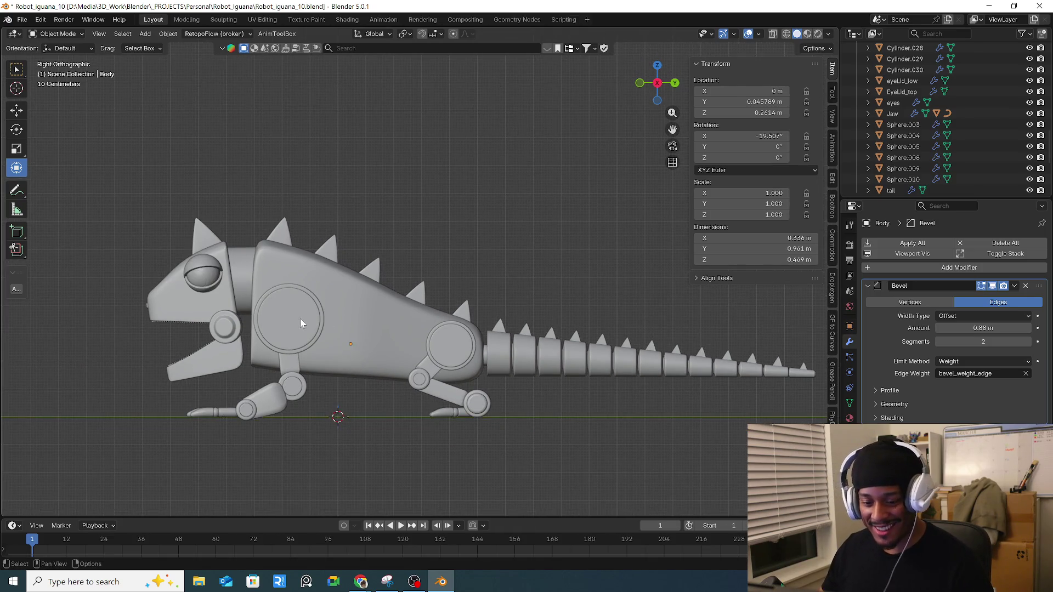
mouse_move(343, 393)
middle_mouse_down("shift")
mouse_move(327, 324)
mouse_move(281, 356)
mouse_move(380, 372)
middle_mouse_up("shift")
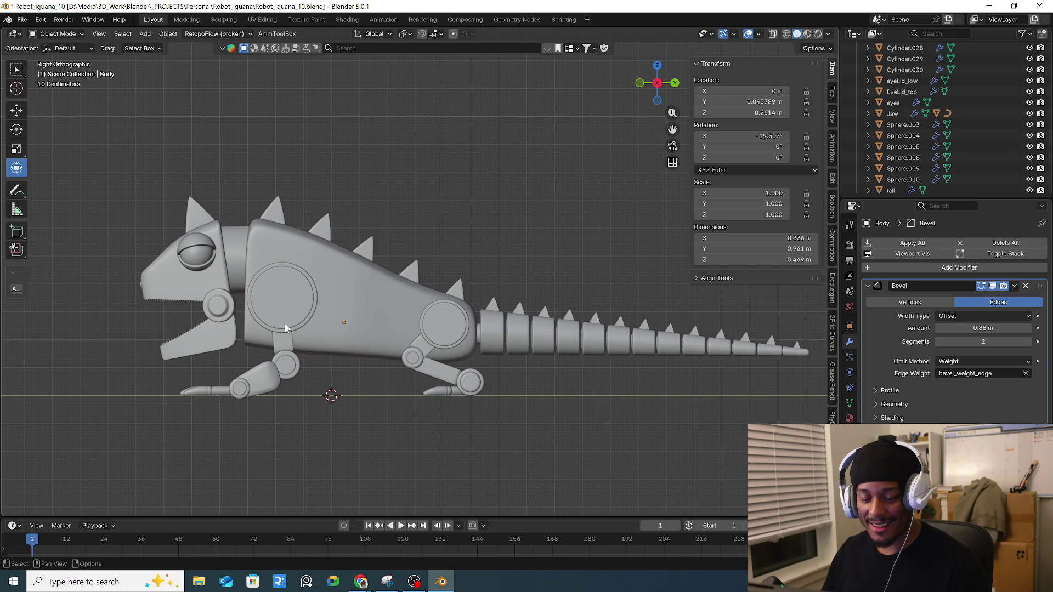
key("shift+a")
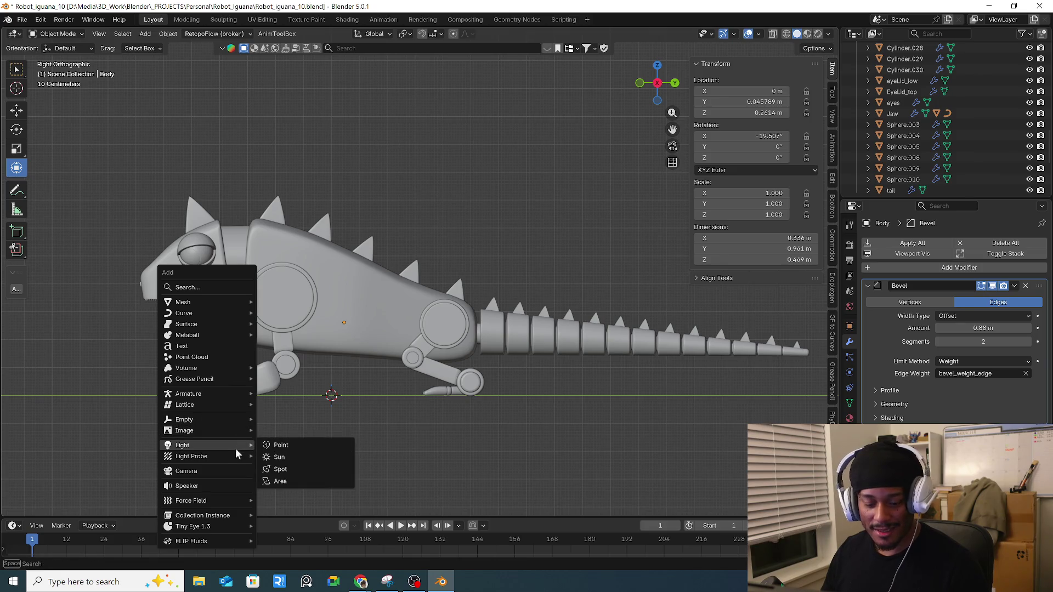
Step: Add a Single Bone armature and enable Bones in the viewport overlays
mouse_move(233, 393)
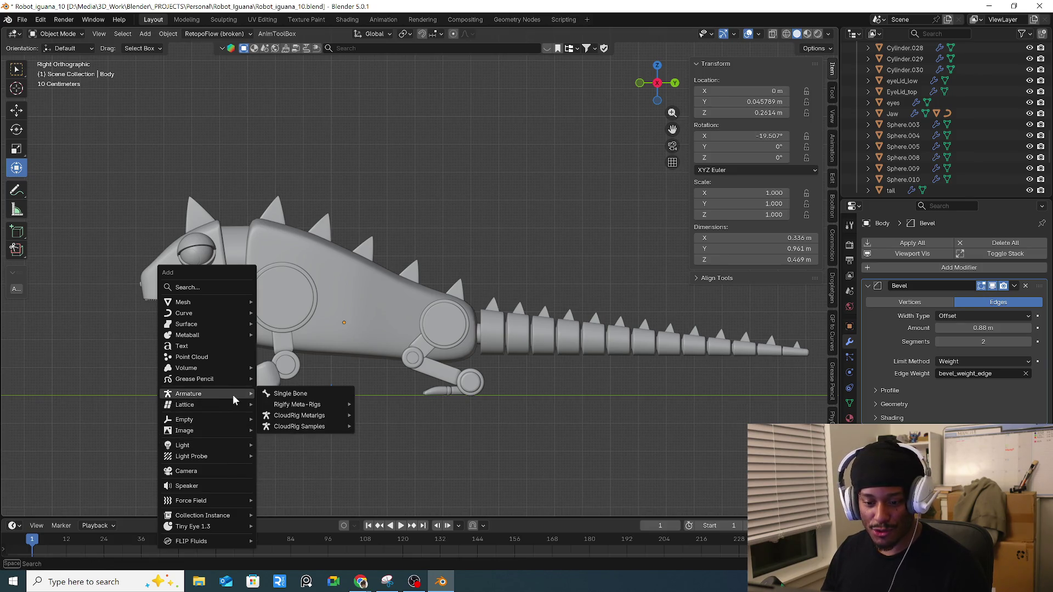
left_click(339, 392)
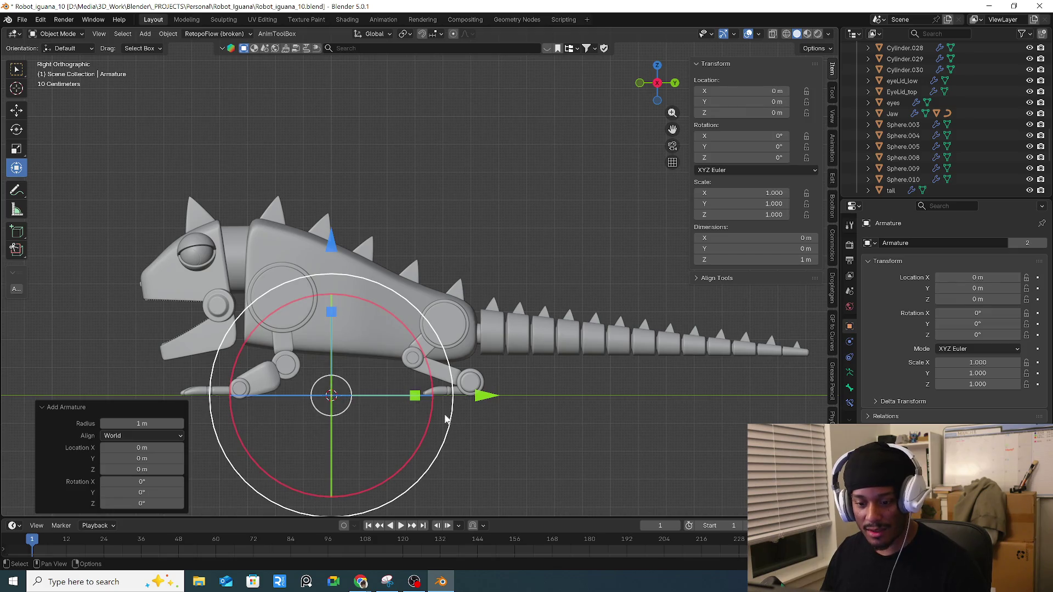
left_click(759, 33)
left_click(773, 154)
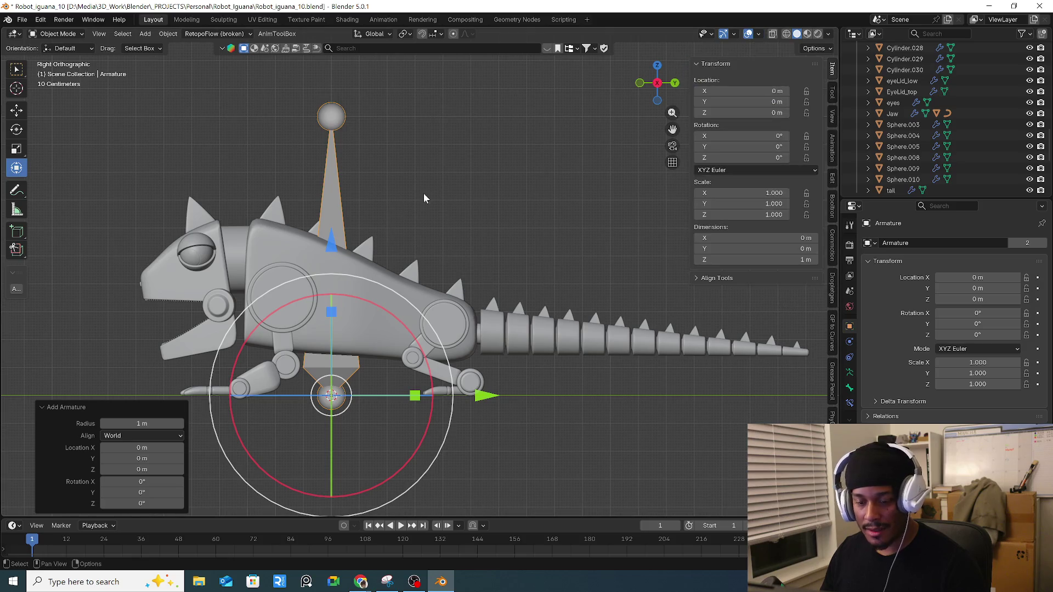
Step: Scale the armature to 0.374 and place it at the shoulder joint (Y -0.19156, Z 0.2279)
key("s")
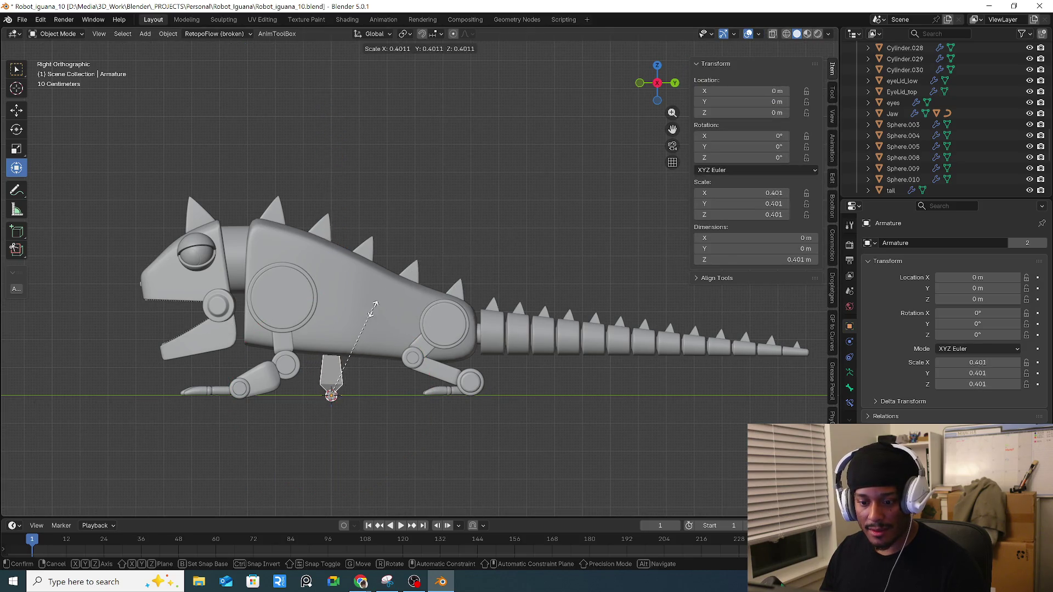
left_click(391, 328)
left_click_drag(331, 395, 278, 332)
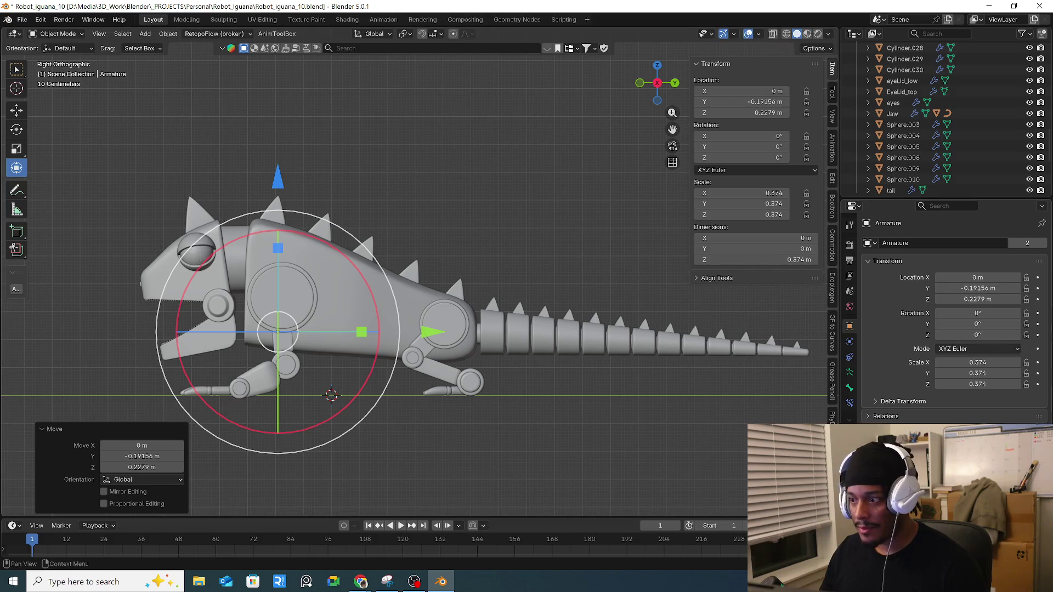
left_click(850, 388)
left_click(849, 374)
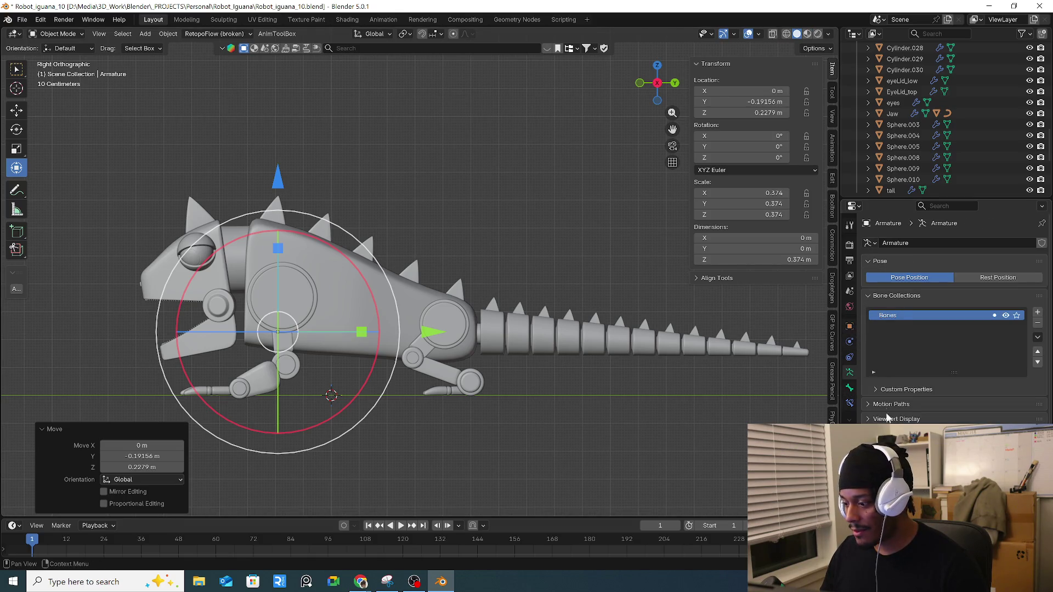
left_click(850, 326)
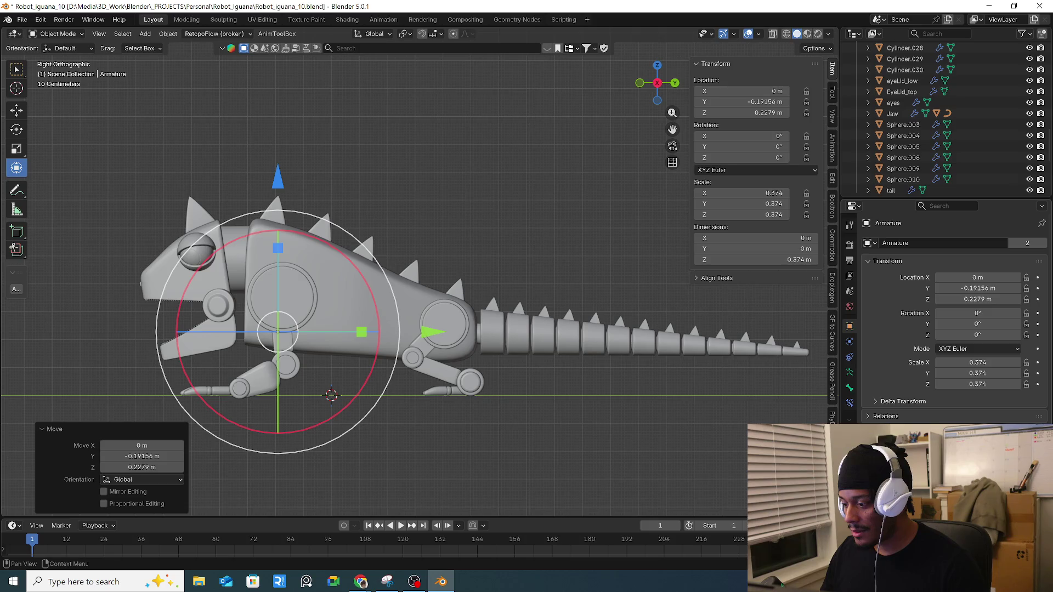
scroll(955, 329, "down", 1)
scroll(955, 307, "down", 5)
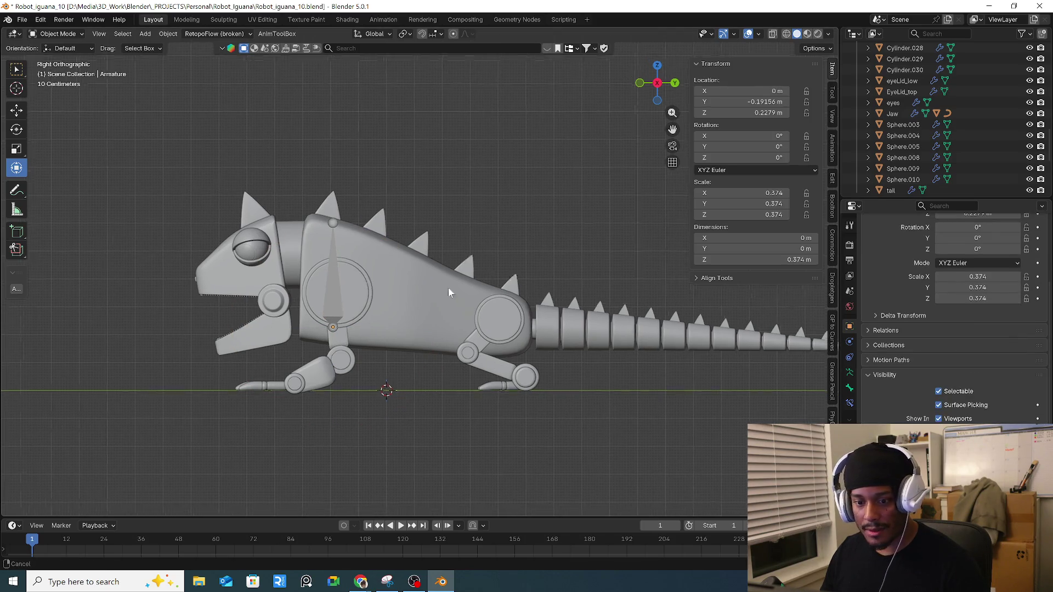
middle_click_drag(281, 298, 446, 309, "shift")
left_click(774, 34)
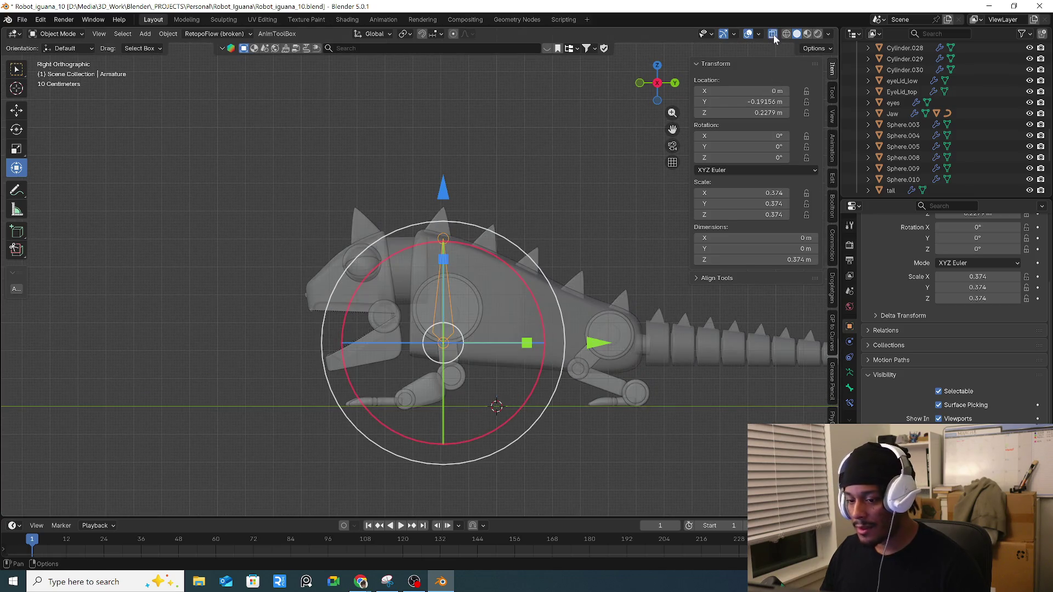
left_click(773, 34)
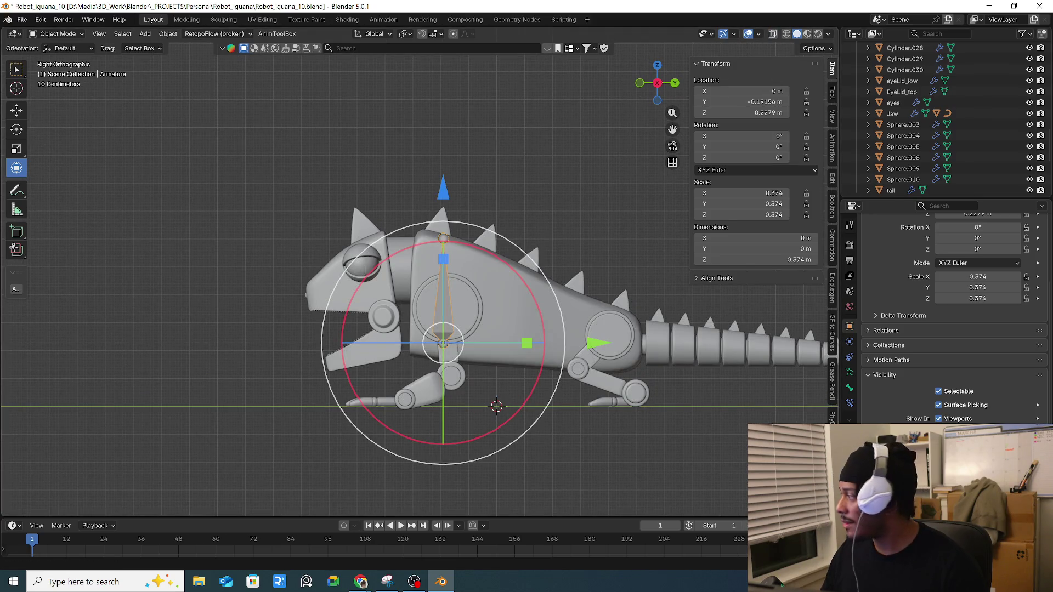
key("alt+Tab")
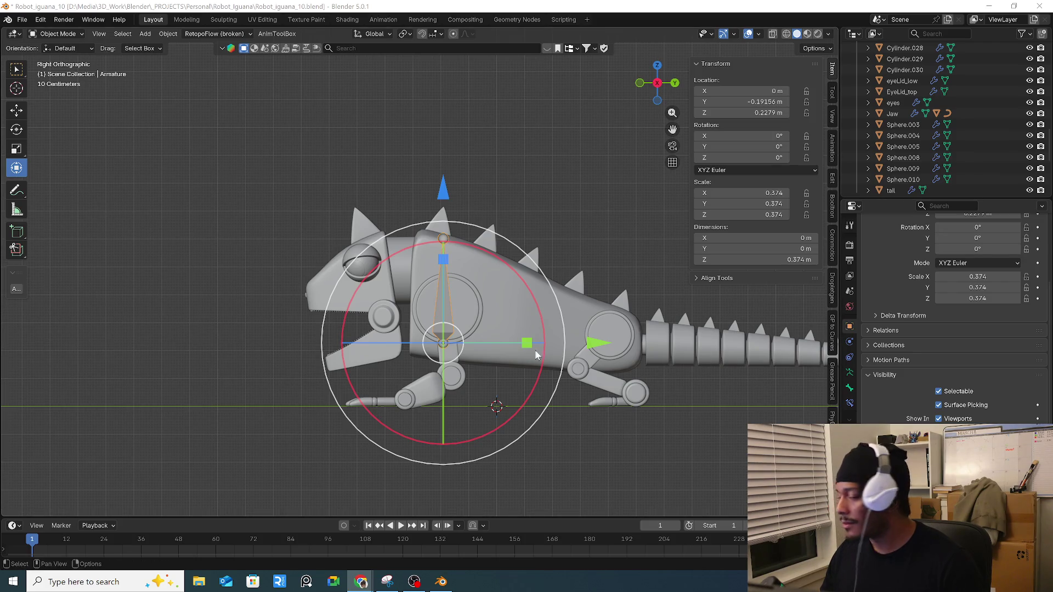
Step: Duplicate the bone to the rear hip joint and rotate the copy 90° toward the tail
mouse_move(702, 307)
middle_mouse_down()
mouse_move(611, 311)
mouse_move(456, 345)
middle_mouse_up()
key("KP_1")
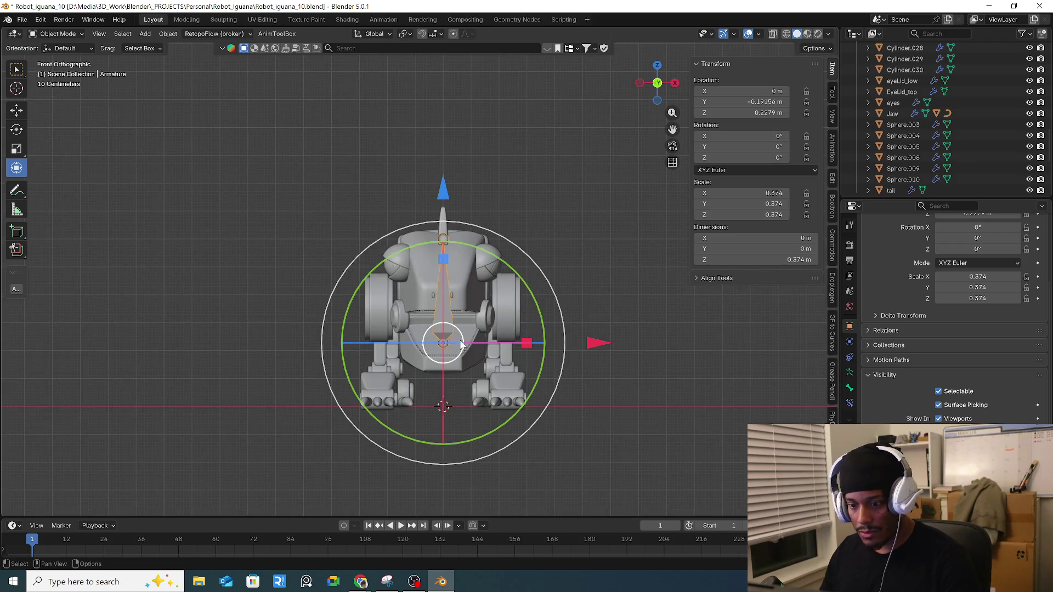
key("KP_3")
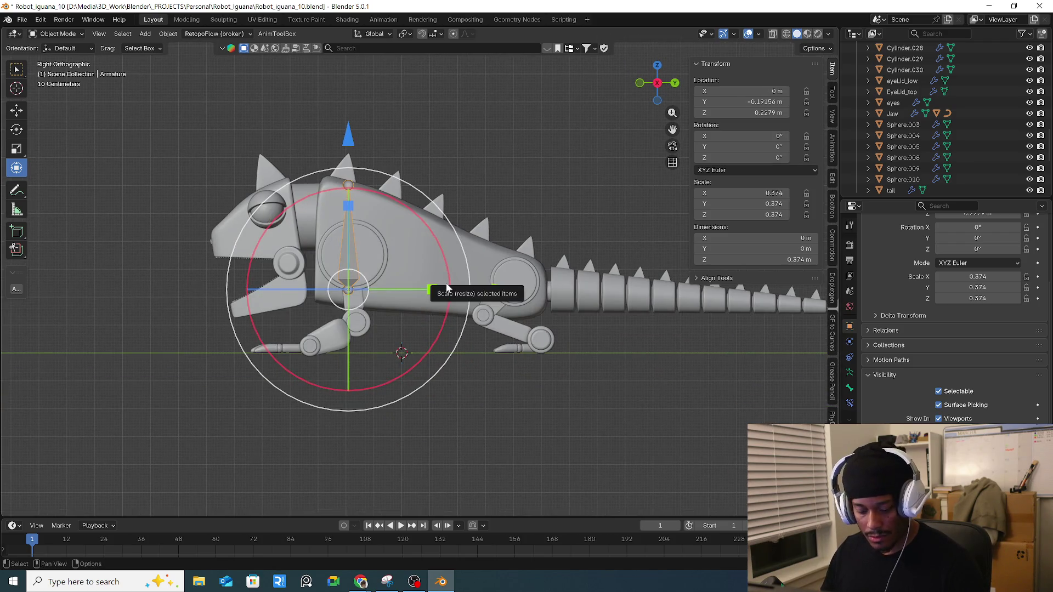
key("shift+d")
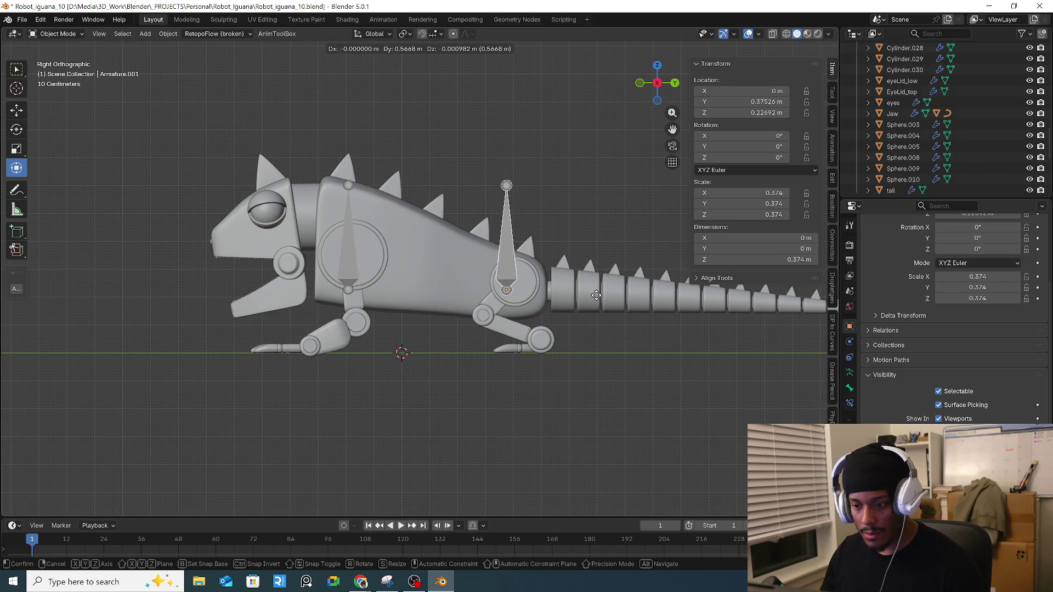
left_click(598, 299)
type("r90")
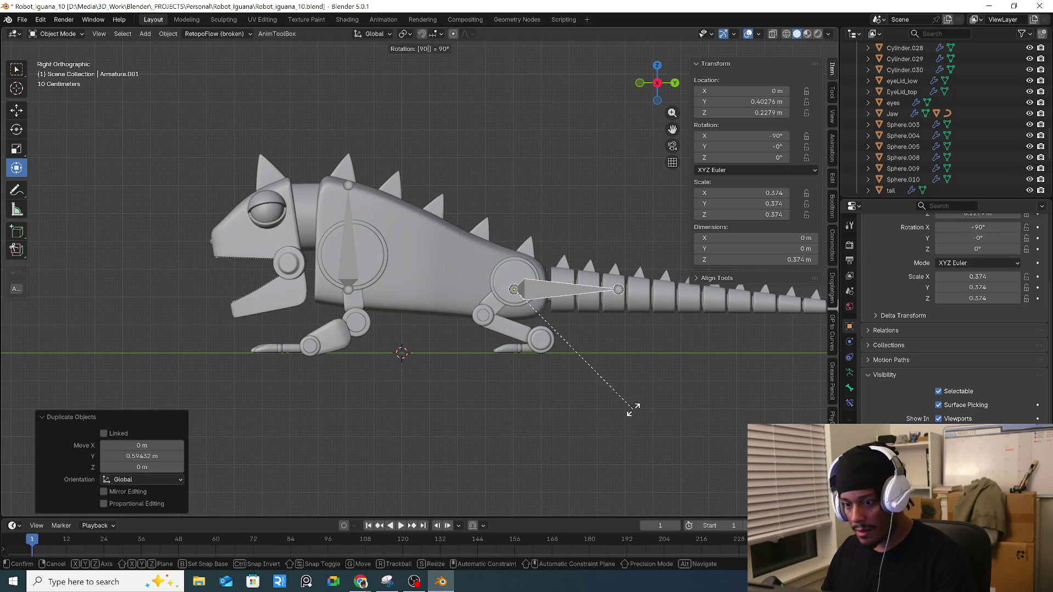
key("Return")
Step: Nudge the hip bone copy into place, then reselect the original front bone
scroll(578, 344, "up", 3)
key("g")
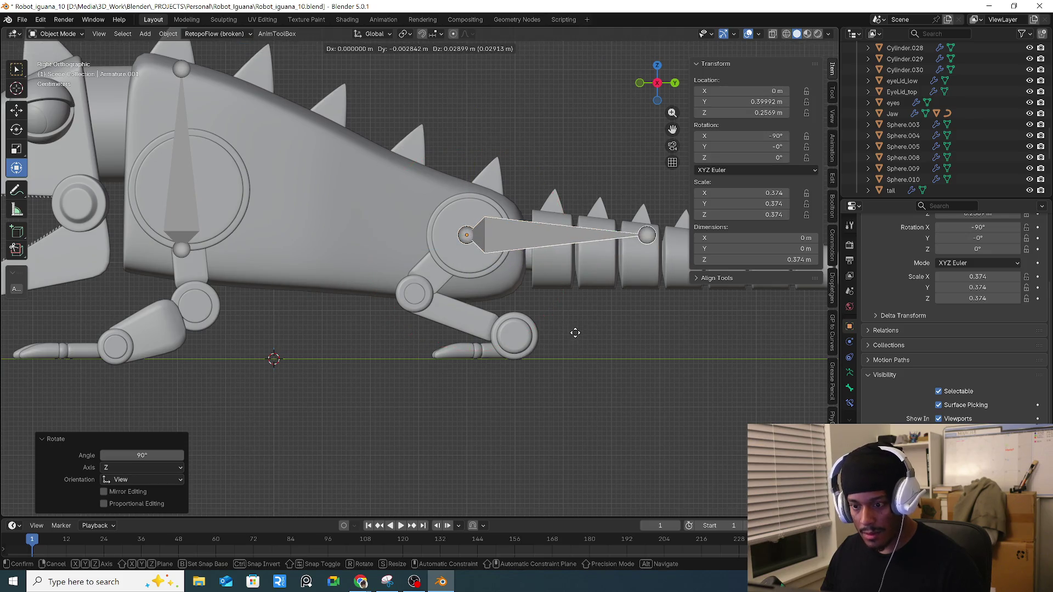
left_click(576, 336)
middle_click_drag(410, 335, 632, 331, "shift")
left_click(392, 196)
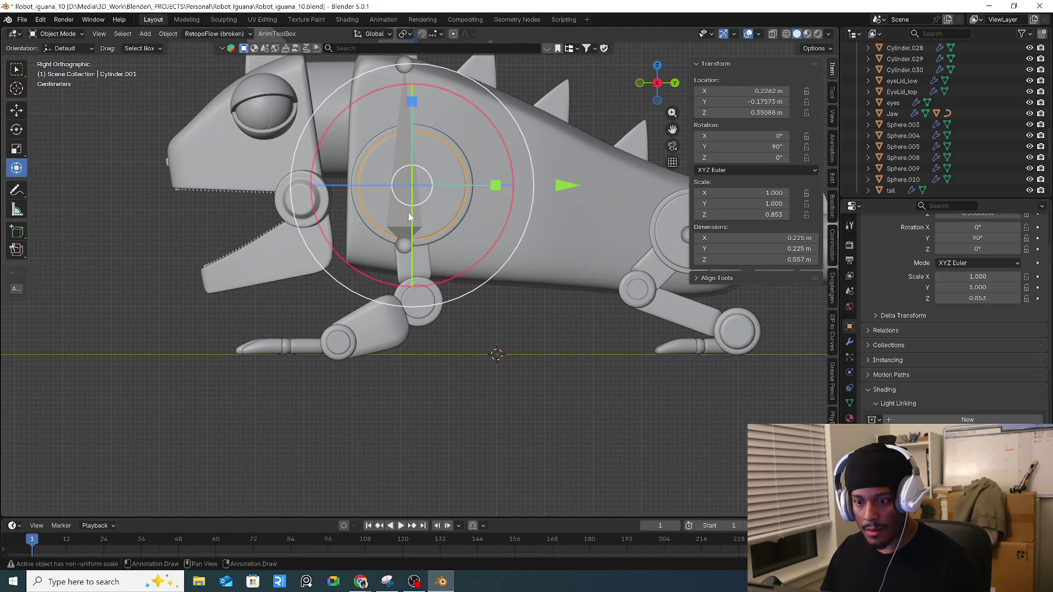
Step: Tilt the front bone 25.086° on X, scale it to 0.193, and duplicate it
key("r")
left_click(537, 228)
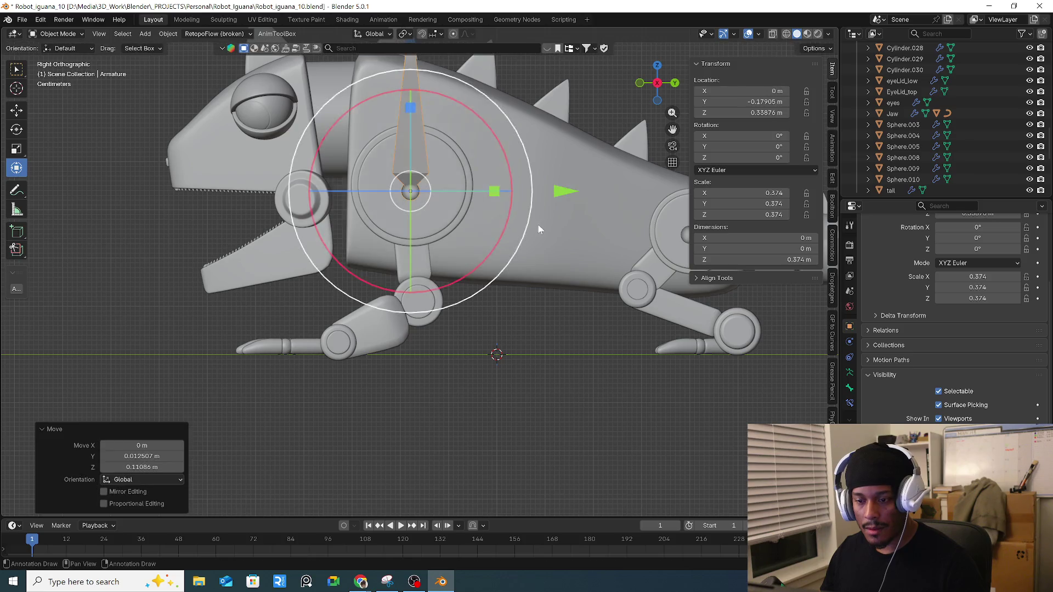
key("r")
right_click(560, 214)
key("s")
left_click(488, 183)
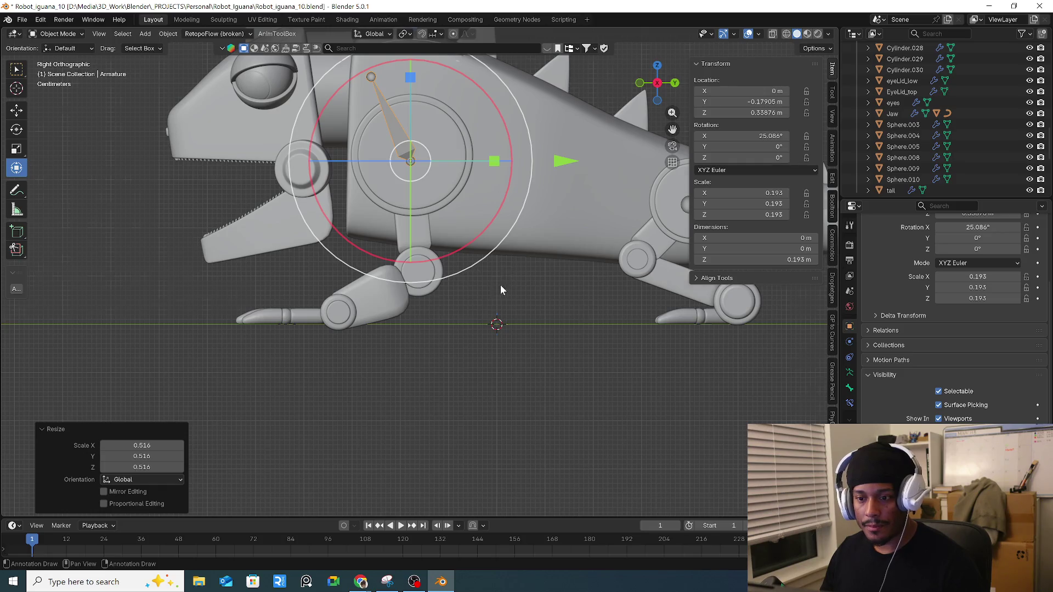
key("KP_1")
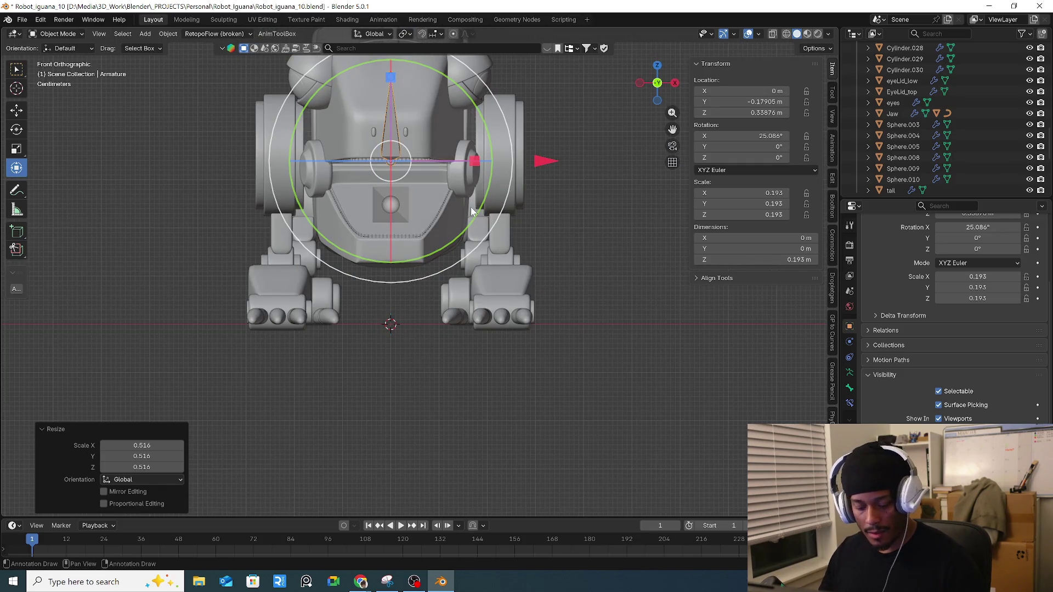
key("shift+d")
Step: Turn Armature.002 nearly upright (4.3856° on X) and lower it onto the front knee joint
left_click(581, 209)
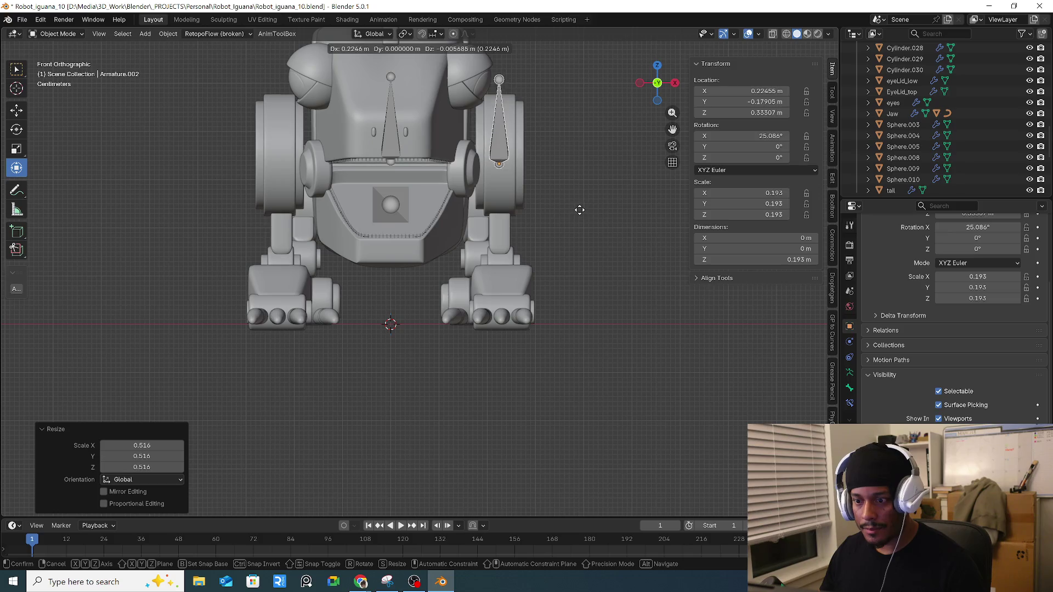
key("KP_3")
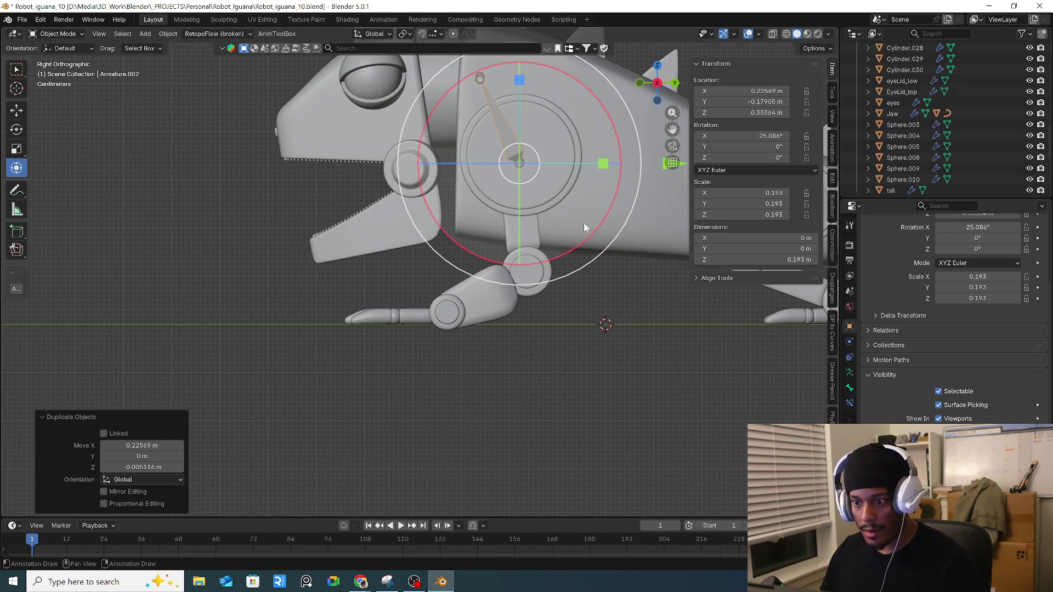
key("r")
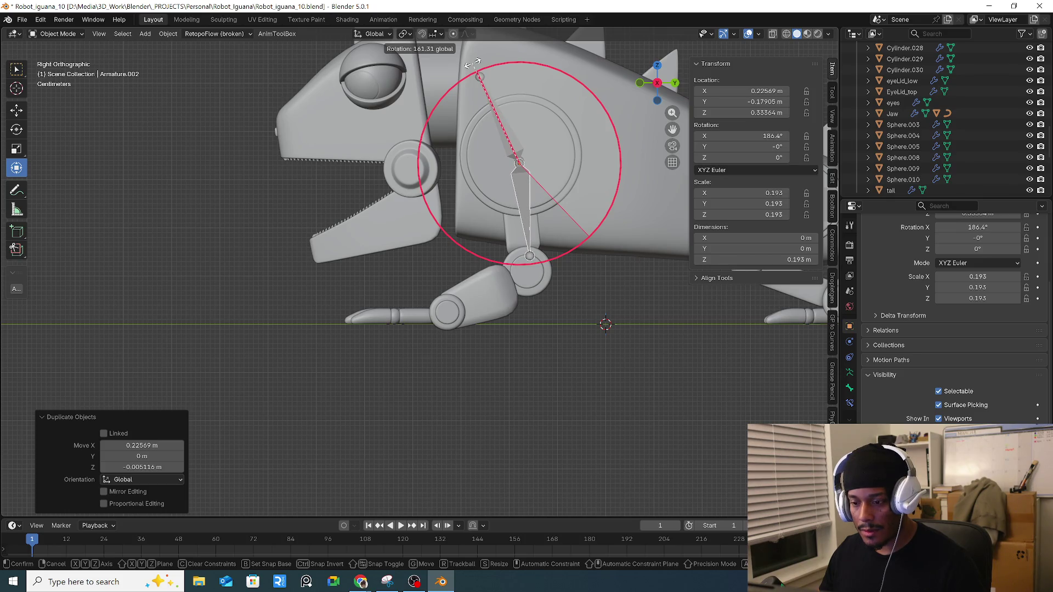
left_click(473, 63)
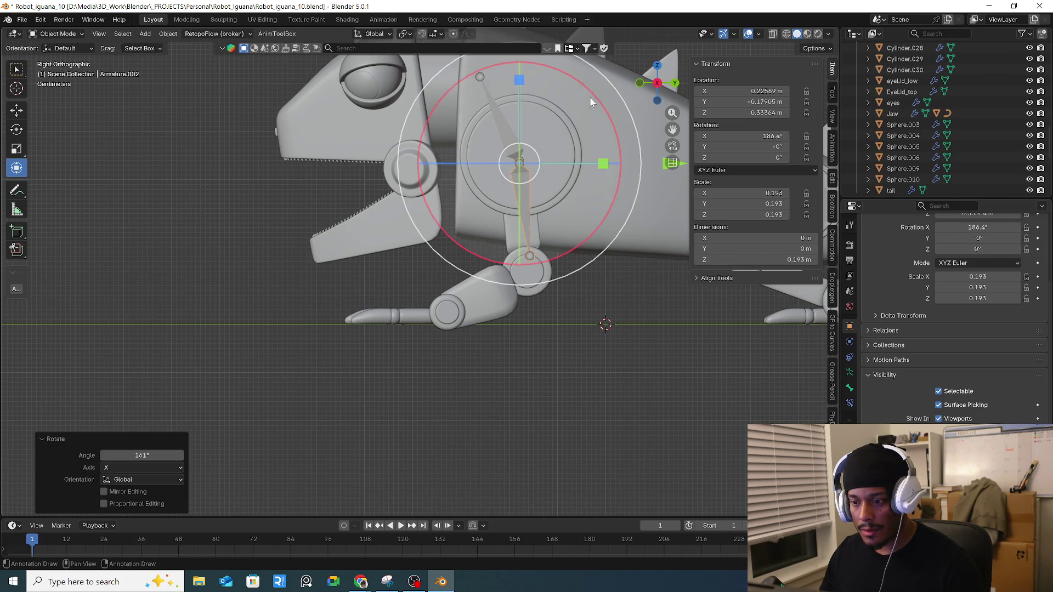
key("r")
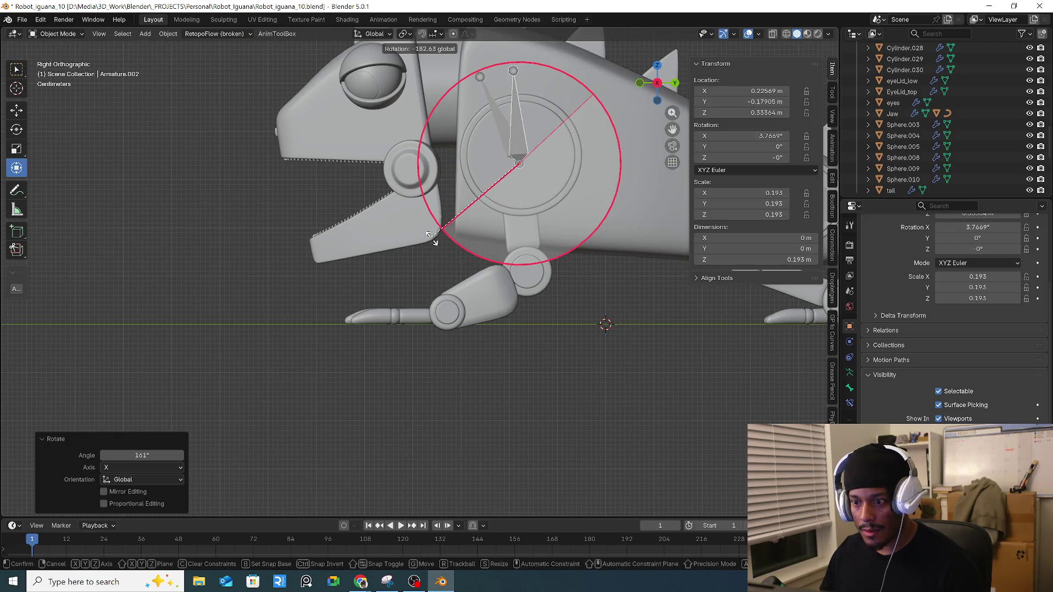
right_click(429, 236)
left_click_drag(514, 154, 521, 268)
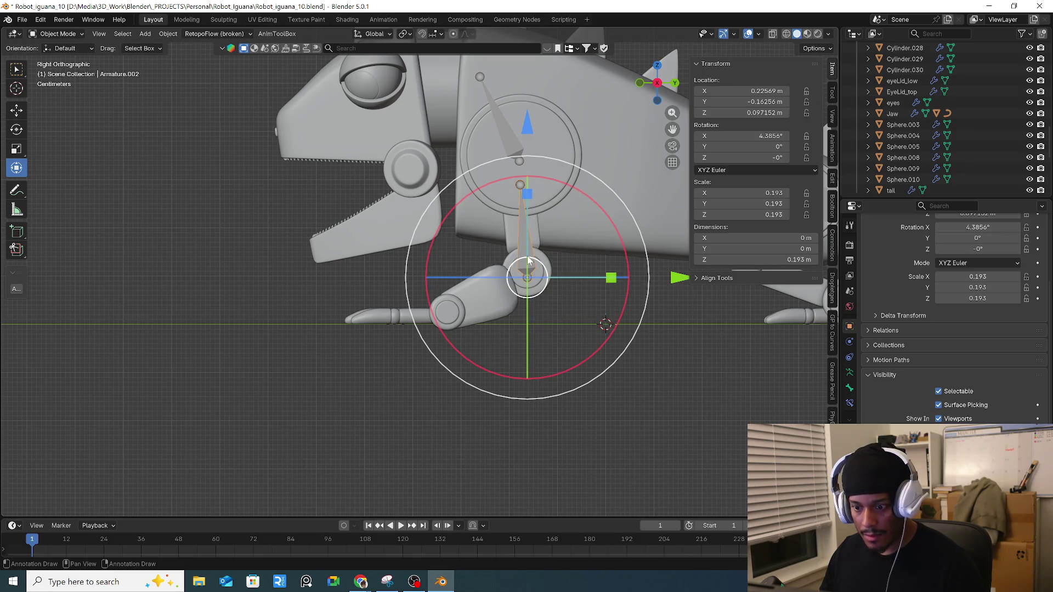
Step: Lay Armature.002 along the lower front leg at -62.113° on X, then enter Edit Mode
left_click_drag(528, 261, 449, 297)
key("r")
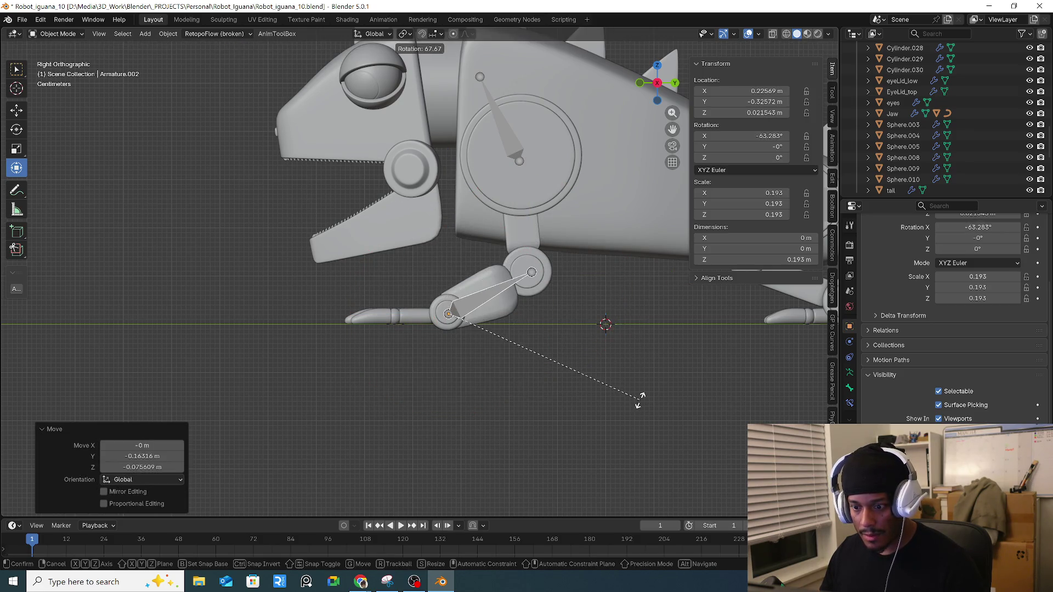
right_click(631, 365)
key("g")
left_click(627, 367)
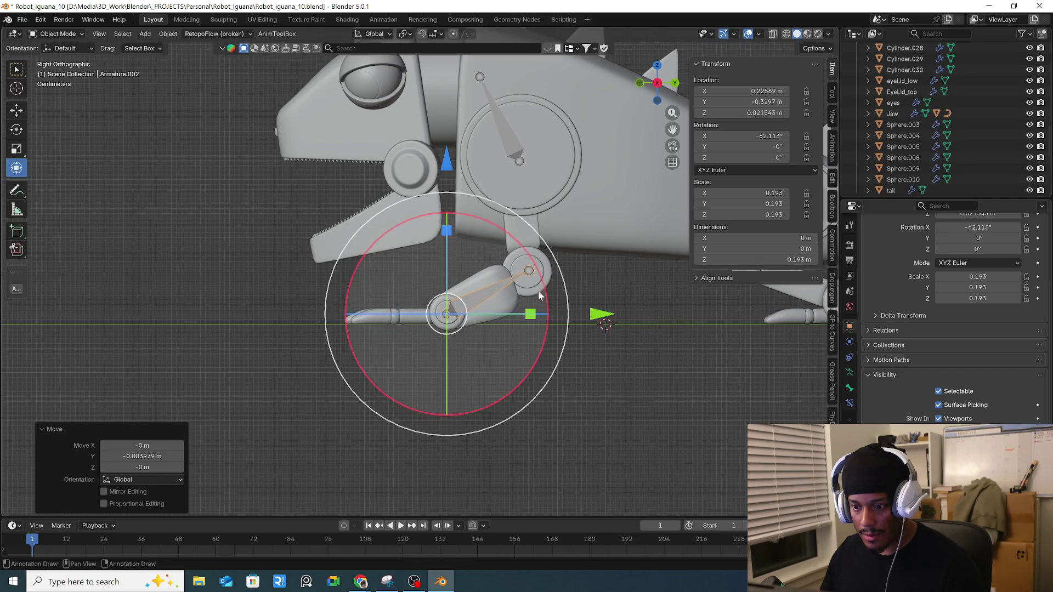
left_click(531, 278)
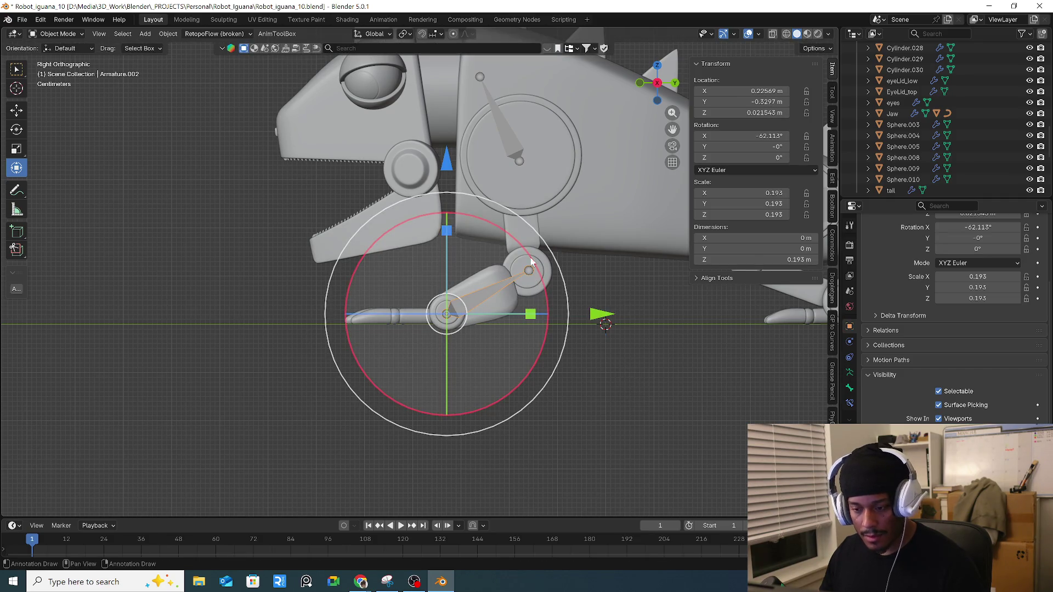
key("Tab")
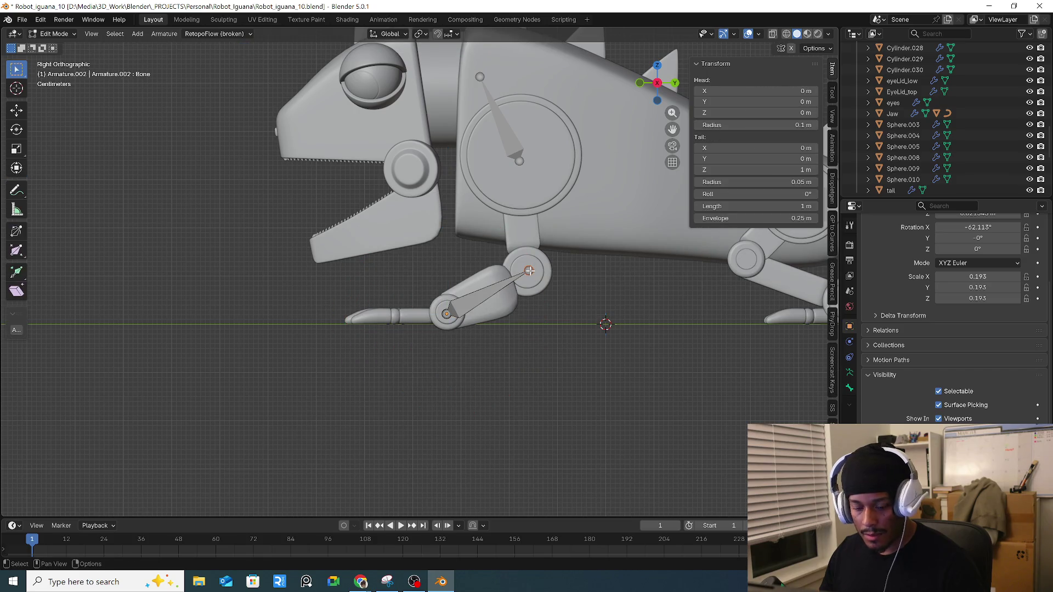
Step: Extrude a second bone, Bone1, from the knee up to the shoulder disc
key("e")
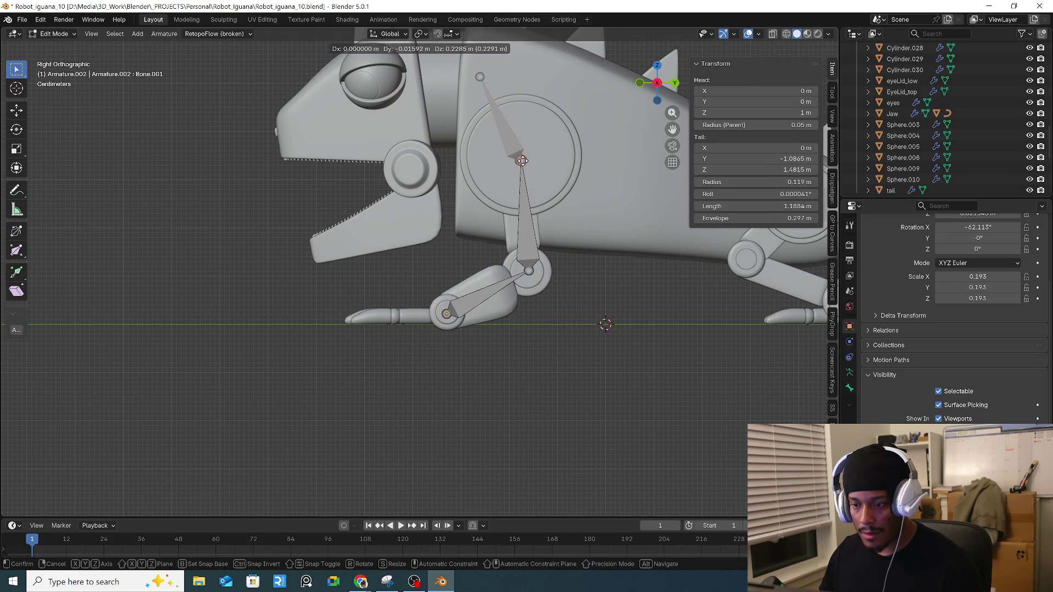
left_click(522, 161)
left_click(443, 316)
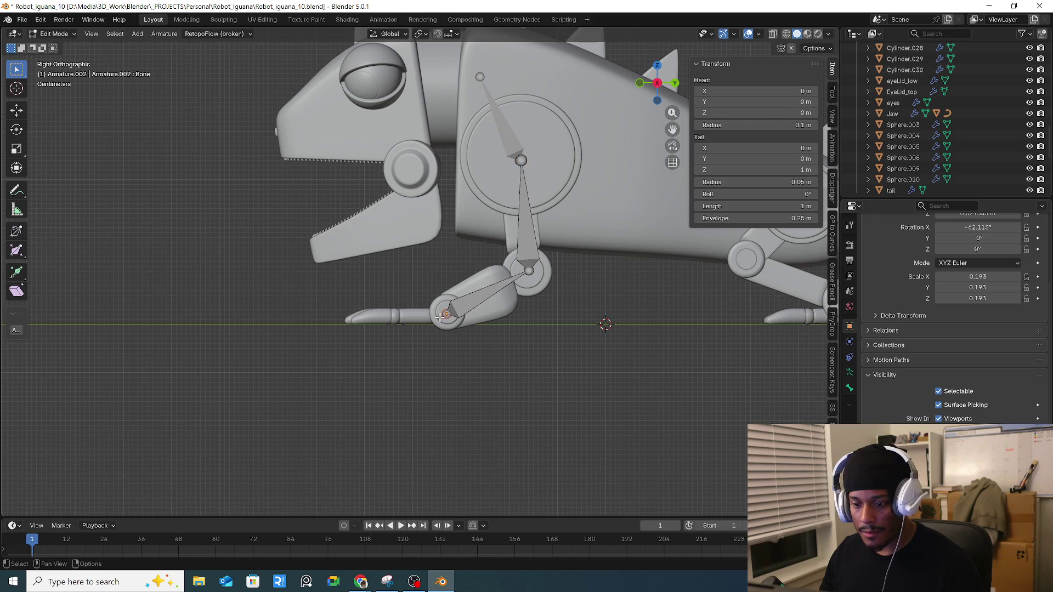
mouse_move(440, 317)
middle_mouse_down()
mouse_move(422, 296)
mouse_move(395, 307)
mouse_move(505, 323)
mouse_move(494, 302)
mouse_move(459, 302)
mouse_move(511, 298)
middle_mouse_up()
key("Tab")
Step: Snap the lower bone's knee end to the centre of knee cylinder Cylinder.016
left_click(513, 303)
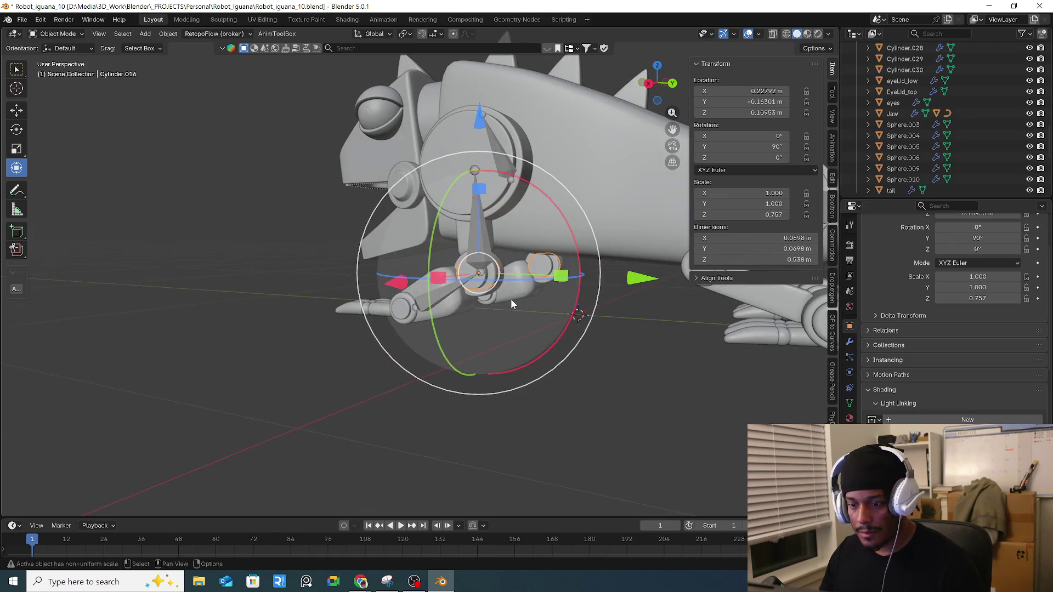
key("shift+s")
left_click(530, 324)
scroll(531, 324, "up", 3)
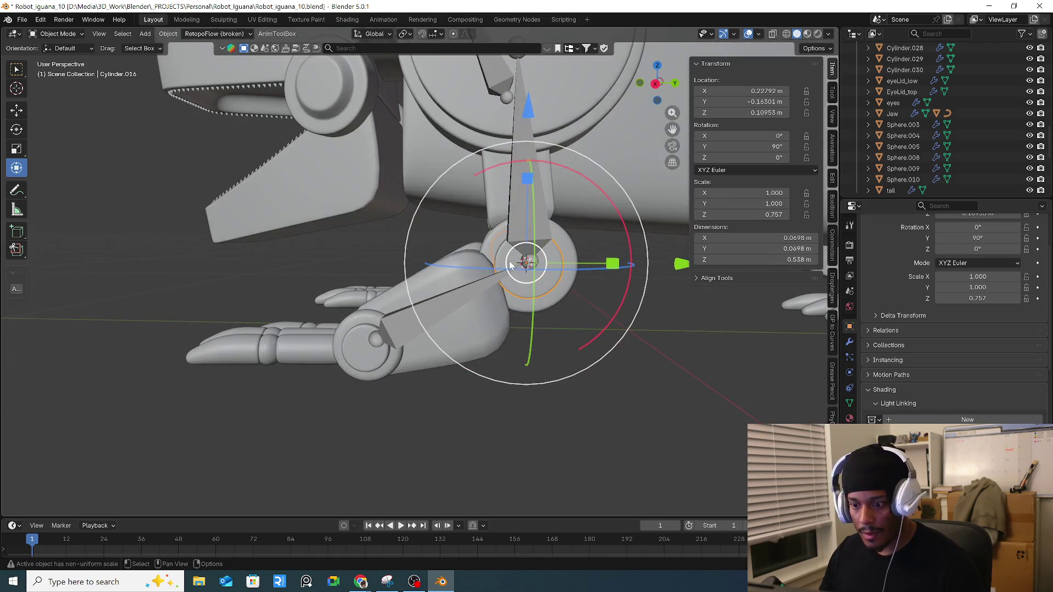
left_click(533, 264)
key("Tab")
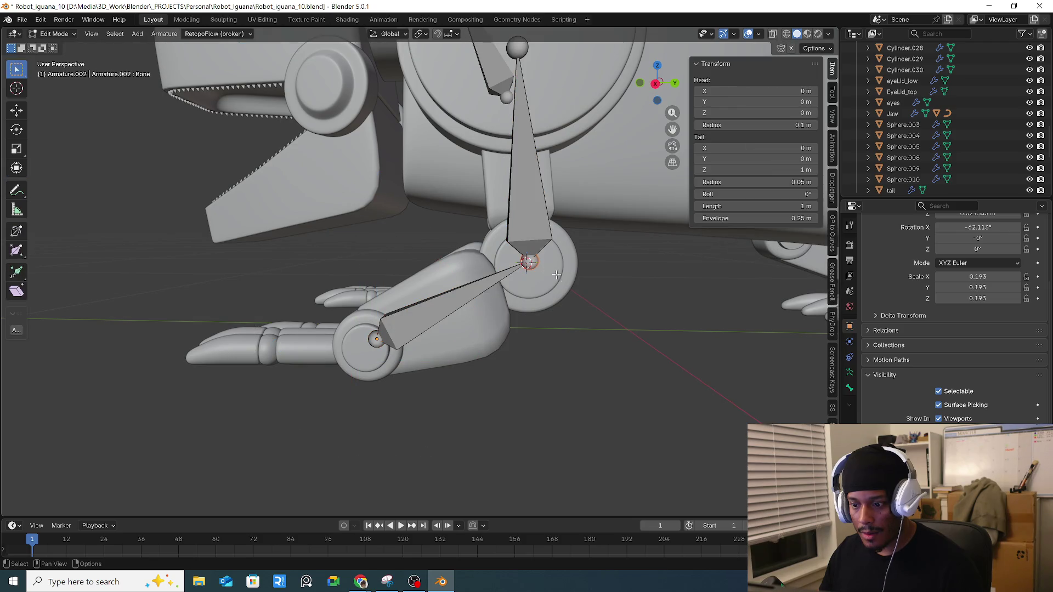
right_click(558, 277)
mouse_move(561, 340)
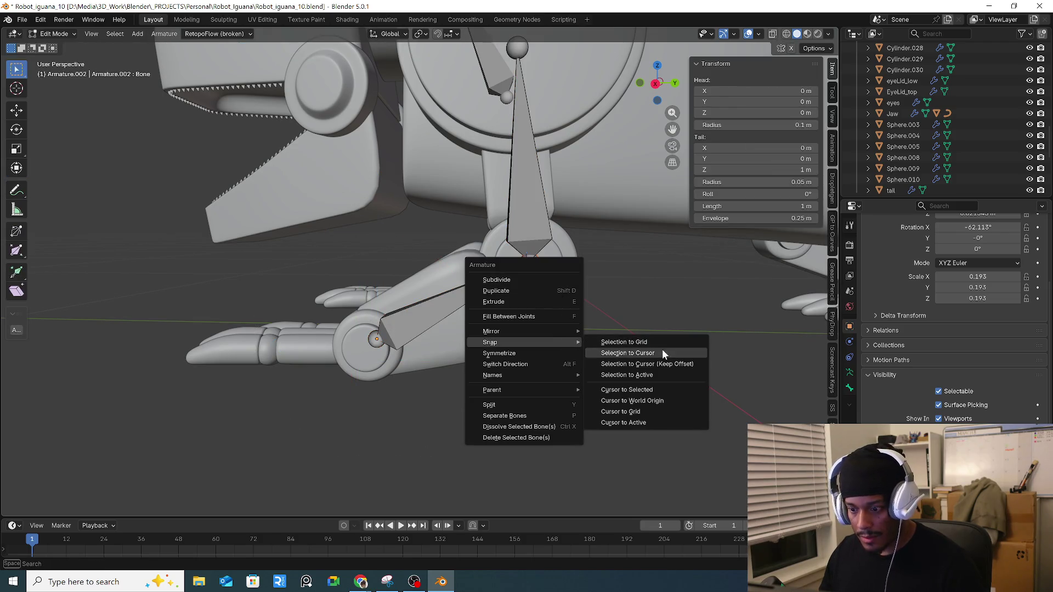
left_click(663, 351)
middle_click_drag(663, 348, 568, 312)
key("KP_Divide")
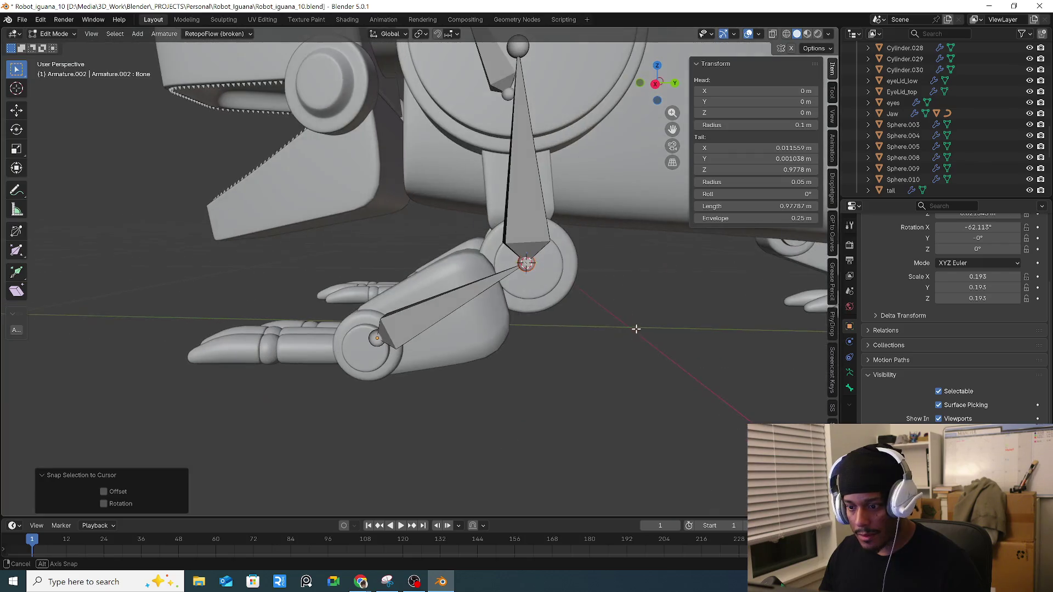
Step: Snap the lower bone's foot end to the centre of foot cylinder Cylinder.010
key("ctrl+Tab")
left_click(373, 365)
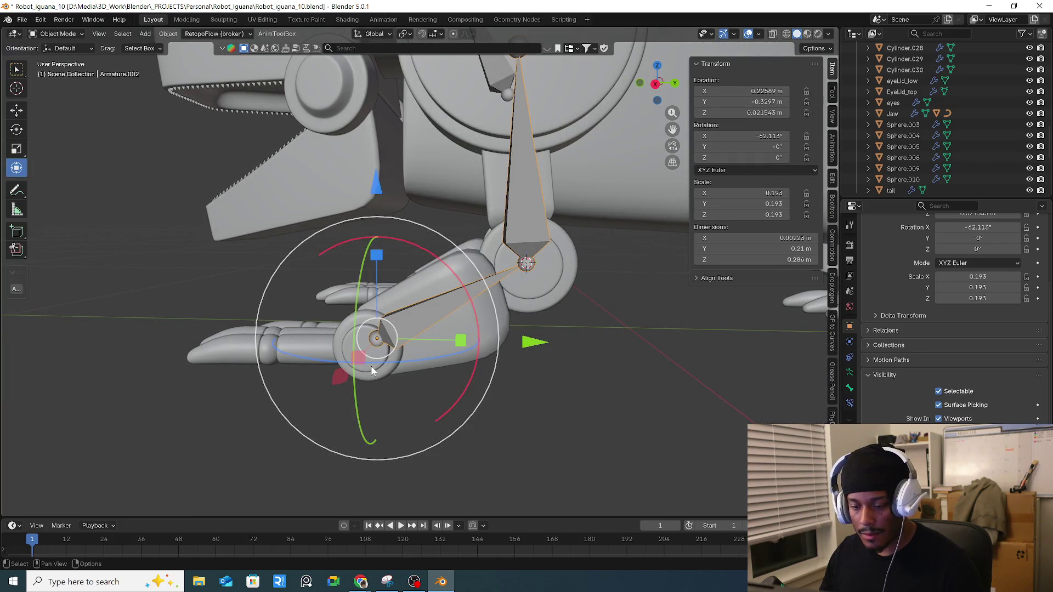
middle_click_drag(370, 365, 420, 371)
left_click(506, 362)
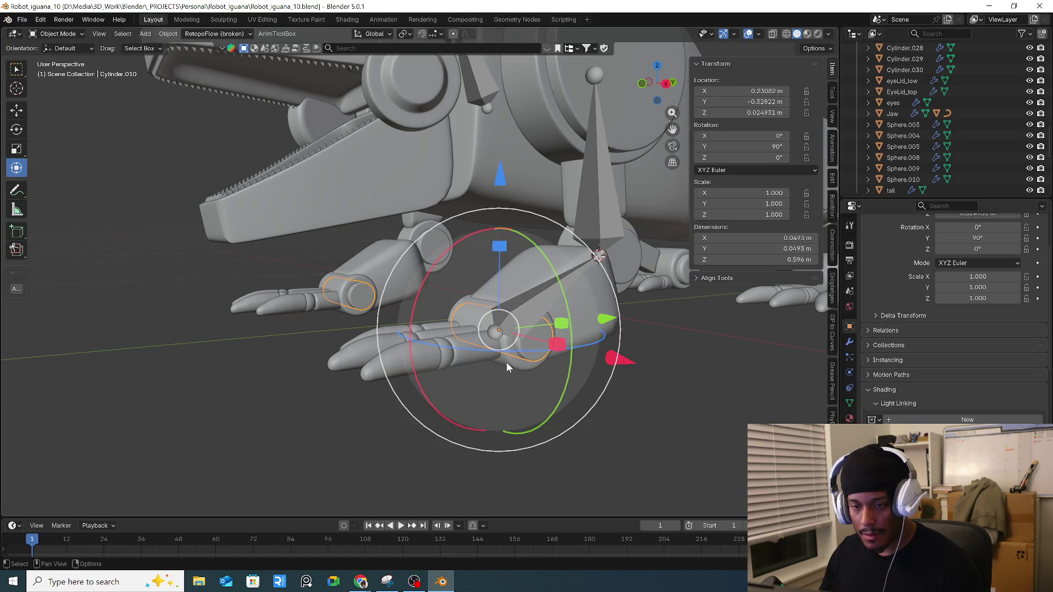
key("shift+s")
left_click(515, 424)
middle_click_drag(515, 424, 521, 391)
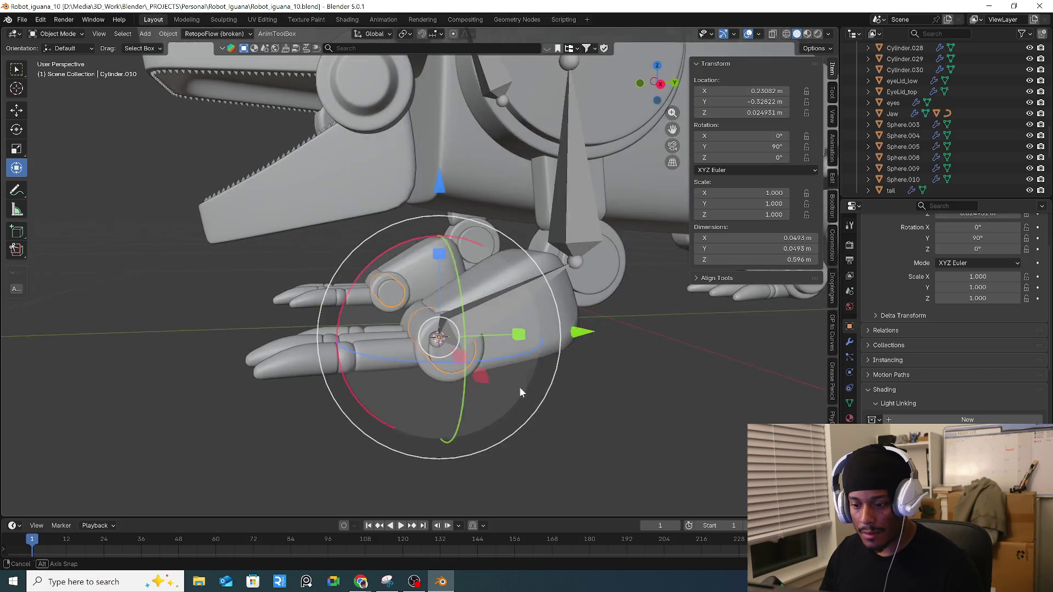
left_click(438, 337)
key("Tab")
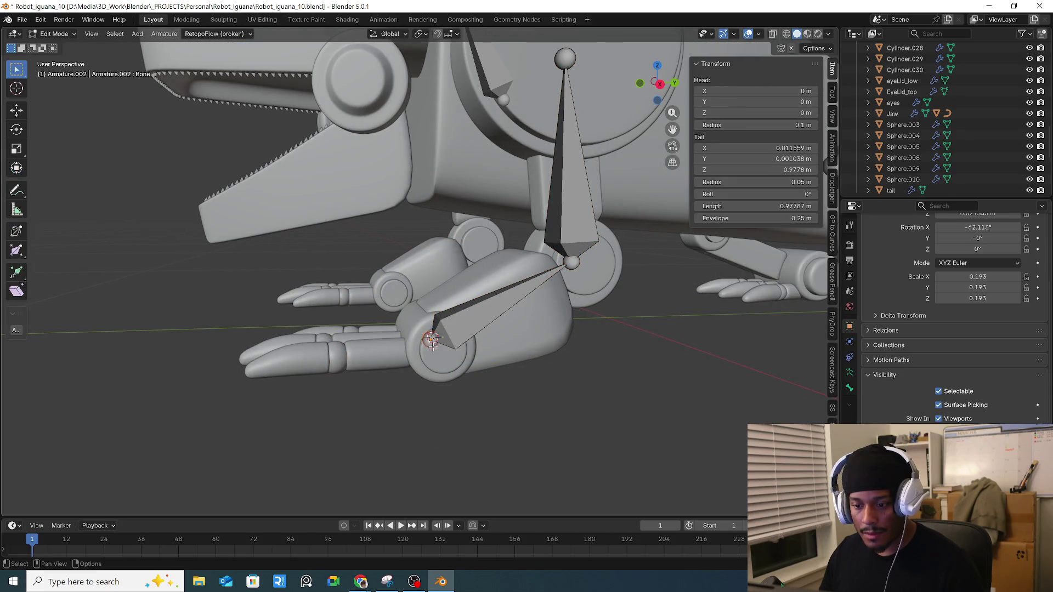
right_click(433, 343)
mouse_move(433, 346)
left_click(501, 357)
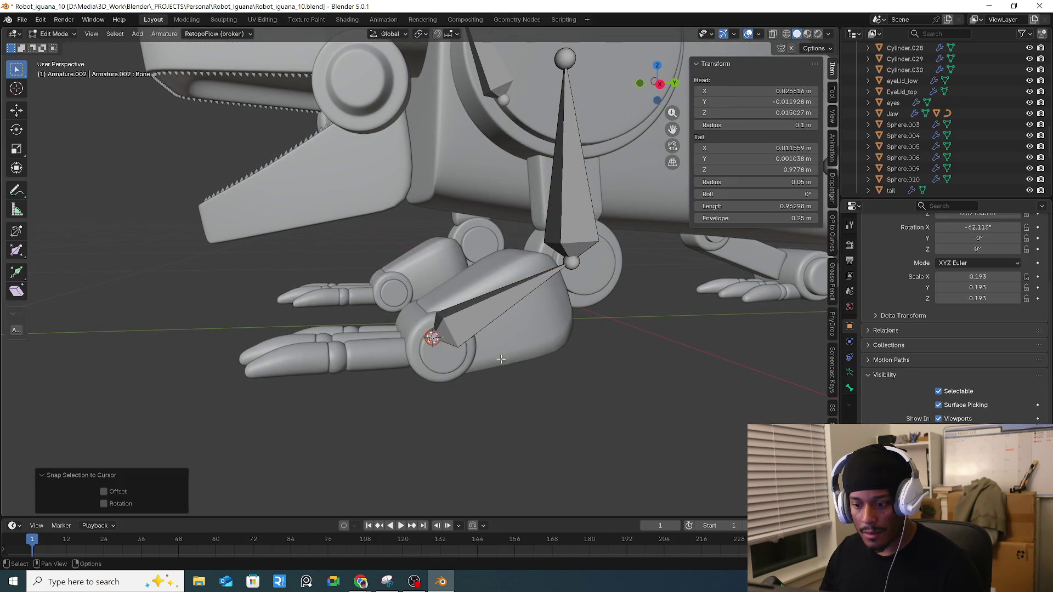
mouse_move(501, 359)
middle_mouse_down()
mouse_move(623, 364)
mouse_move(560, 376)
mouse_move(599, 346)
mouse_move(447, 358)
middle_mouse_up()
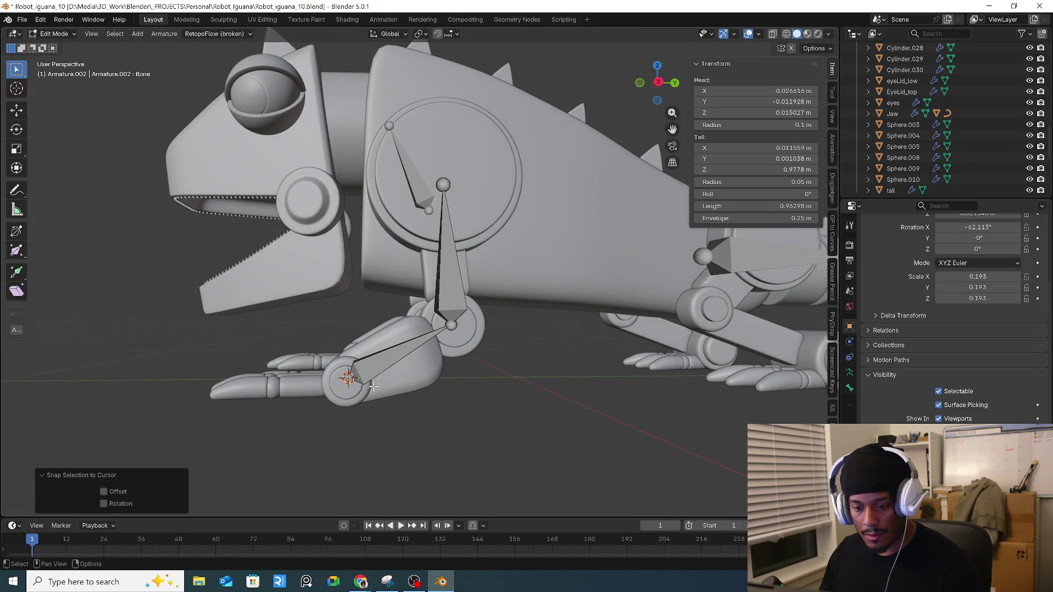
Step: Adjust the upper leg bone and the foot joint positions in Edit Mode
key("Tab")
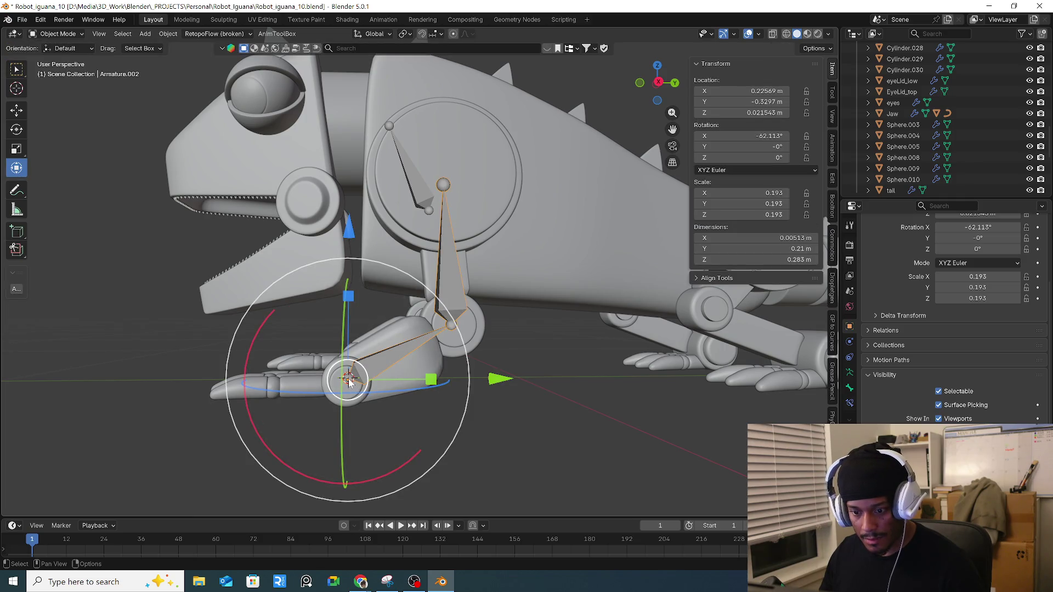
key("Tab")
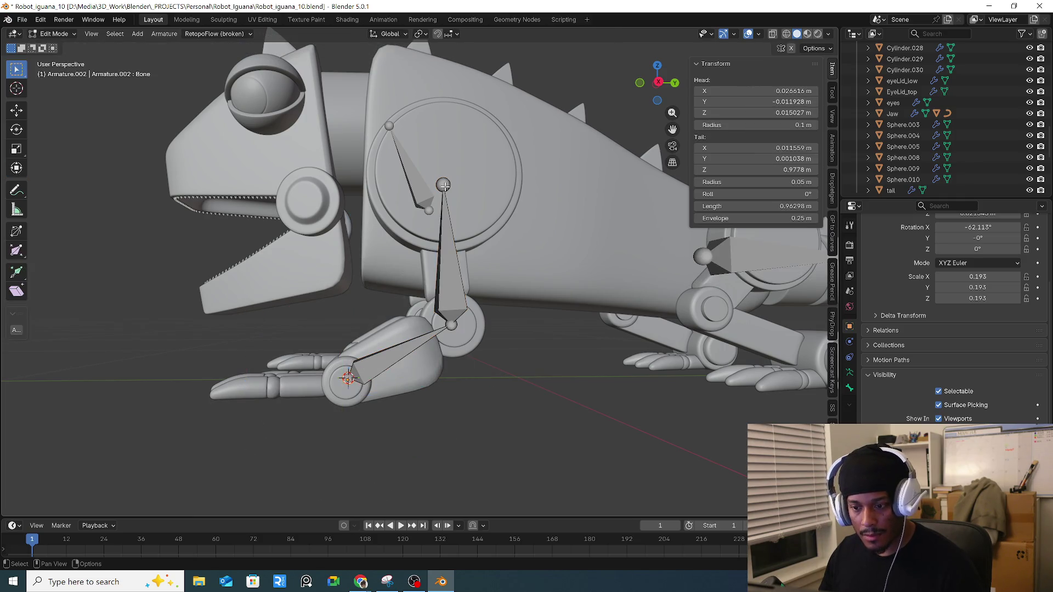
left_click(445, 191)
key("g")
left_click(456, 193)
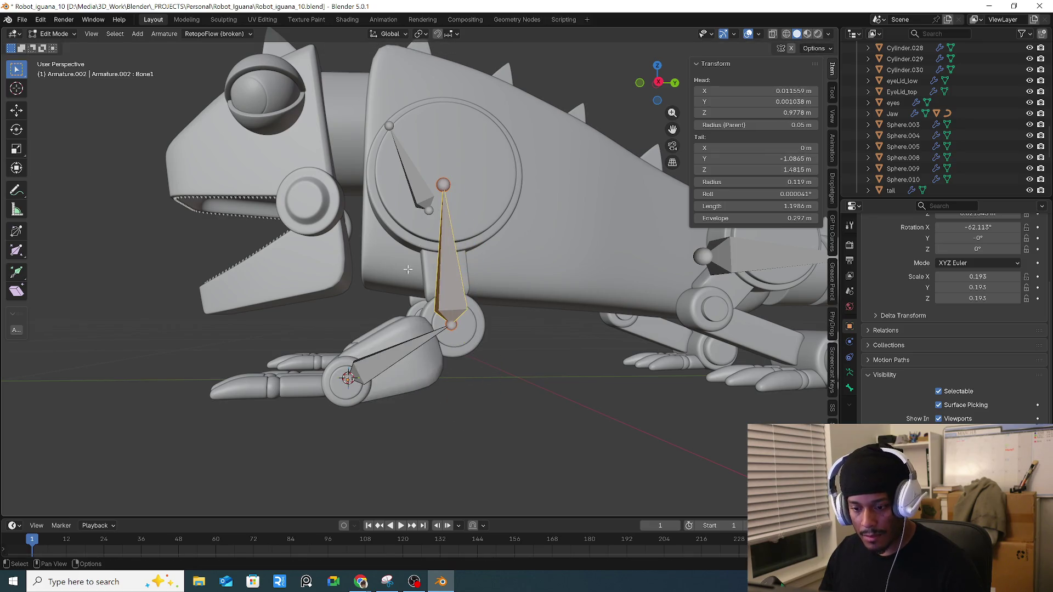
left_click(351, 380)
key("g")
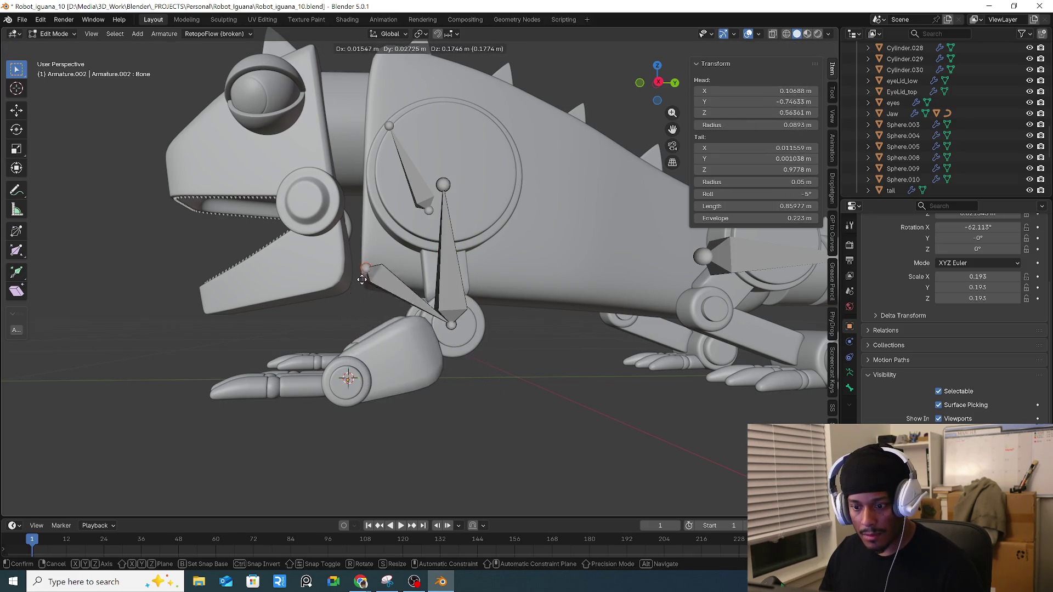
left_click(352, 381)
left_click(443, 184)
key("g")
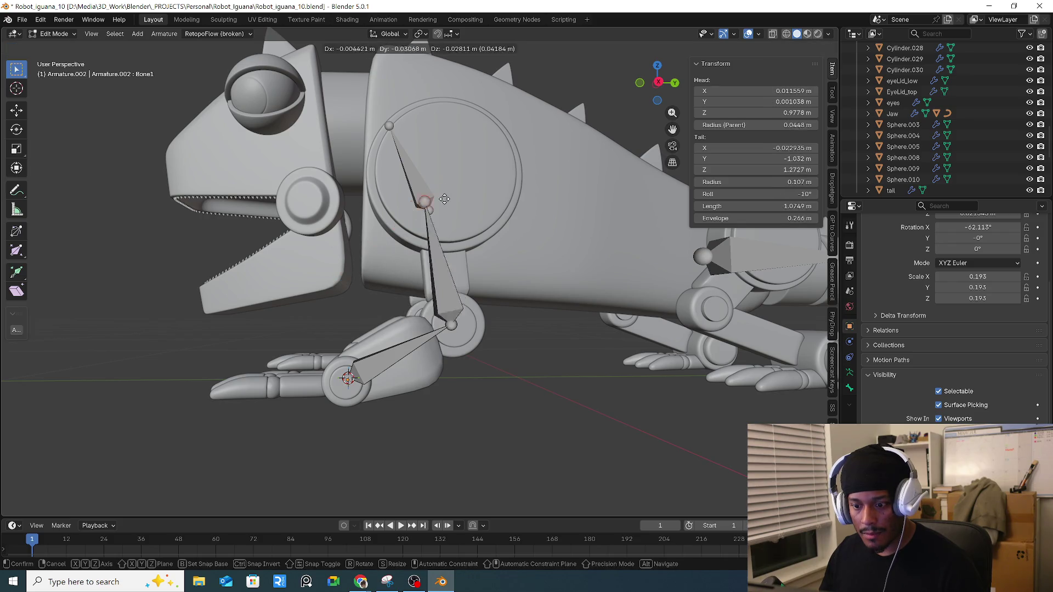
key("Escape")
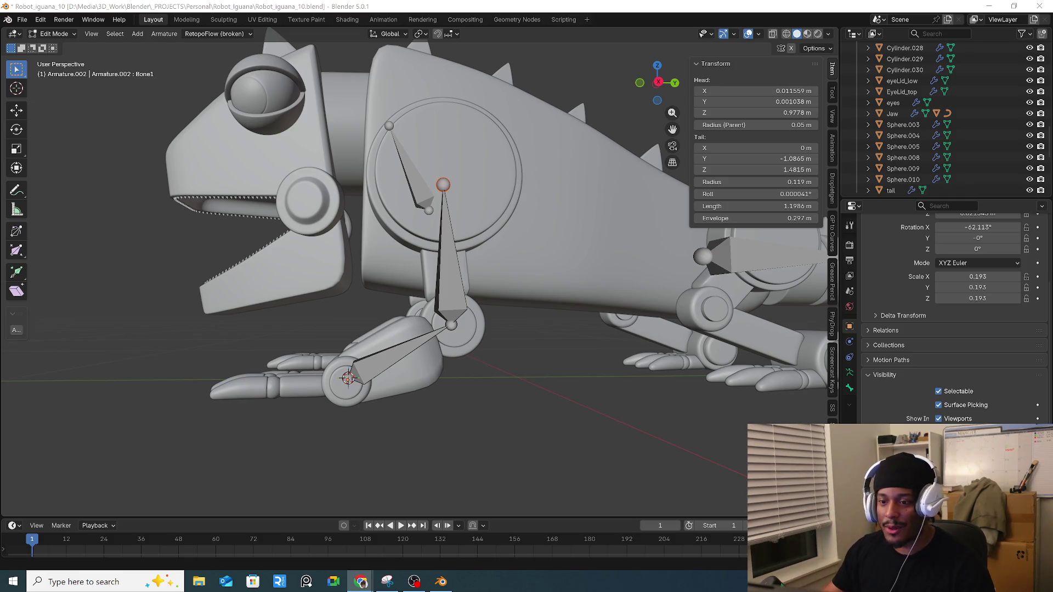
Step: Zoom the view out over the front leg's aligned bone chain
scroll(575, 229, "down", 5)
Step: Switch the viewport to Material Preview, orbit to the iguana's side, then bring up the browser
middle_click_drag(575, 229, 493, 241)
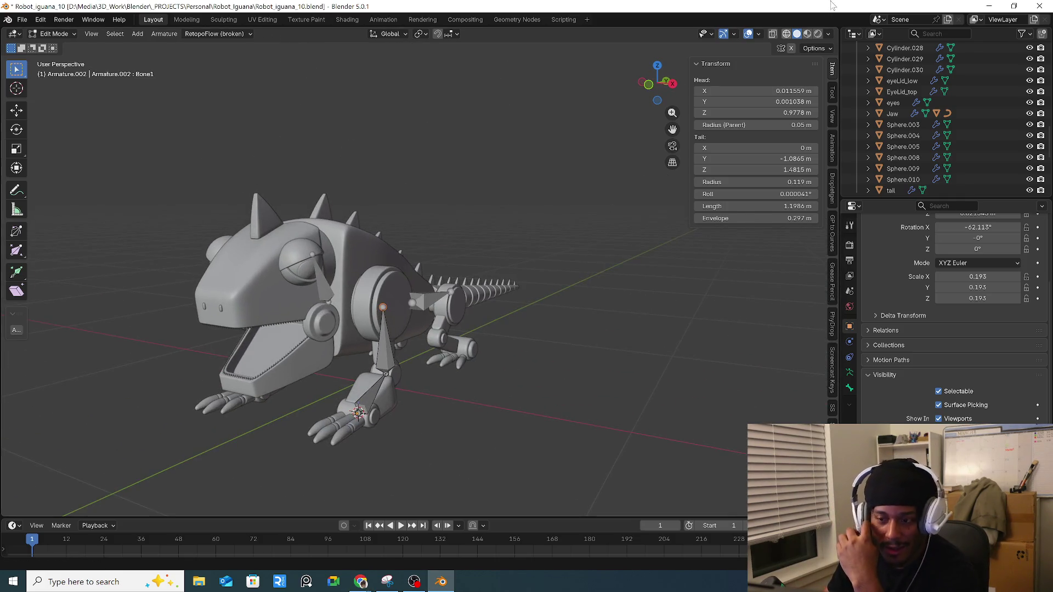
left_click(807, 33)
mouse_move(543, 209)
middle_mouse_down()
mouse_move(569, 233)
mouse_move(581, 229)
mouse_move(505, 285)
mouse_move(450, 384)
mouse_move(405, 510)
middle_mouse_up()
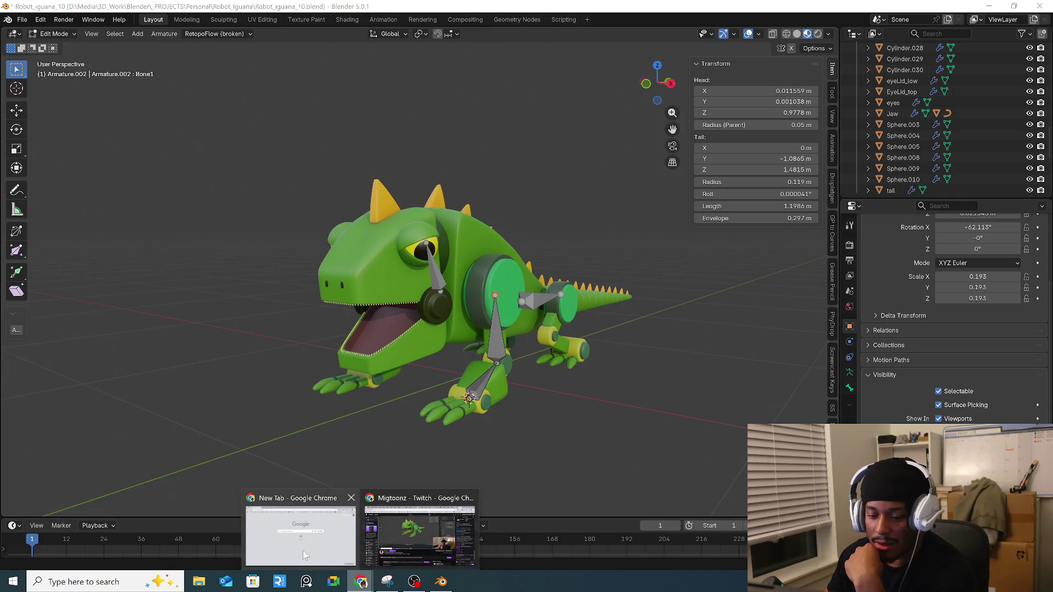
key("alt+Tab")
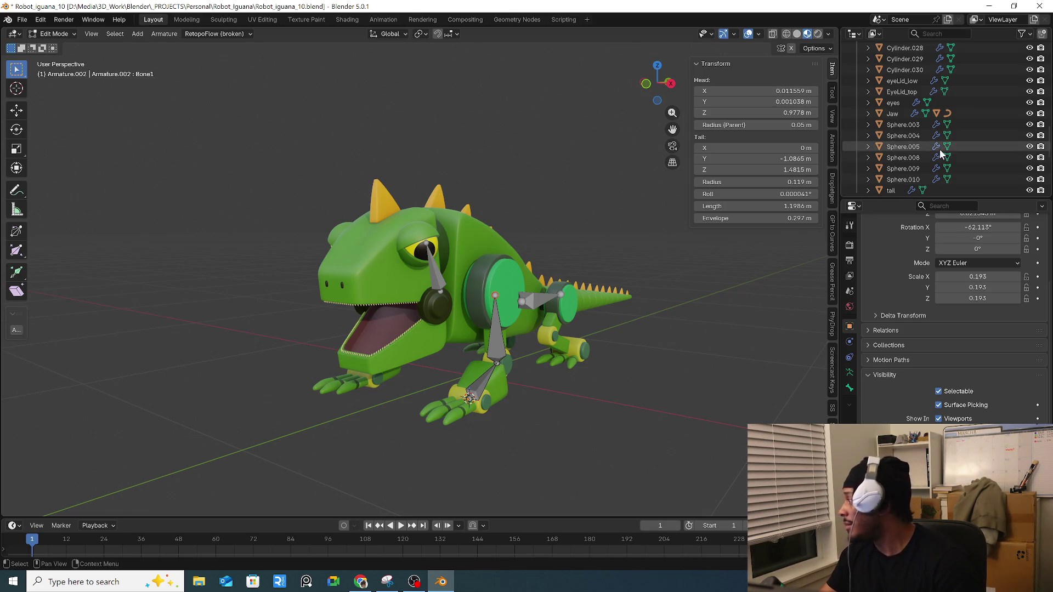
middle_click_drag(693, 297, 483, 305)
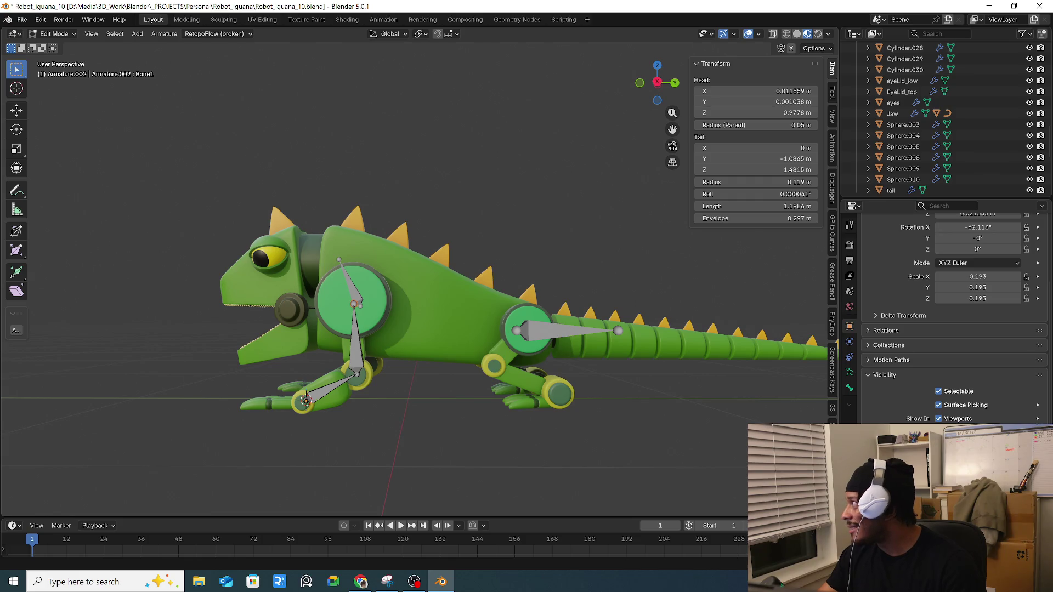
key("alt+Tab")
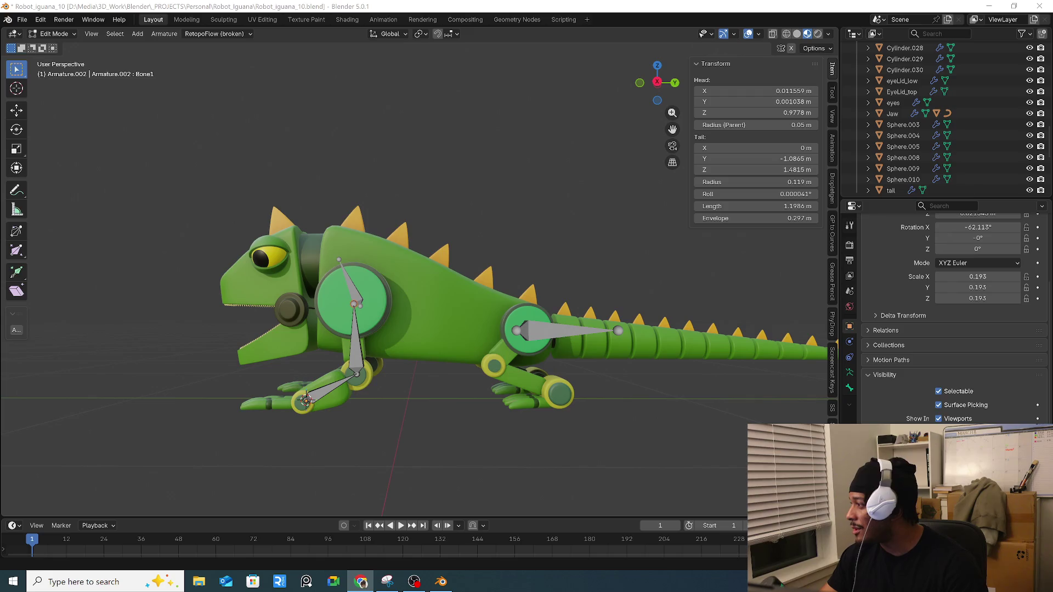
left_click(361, 581)
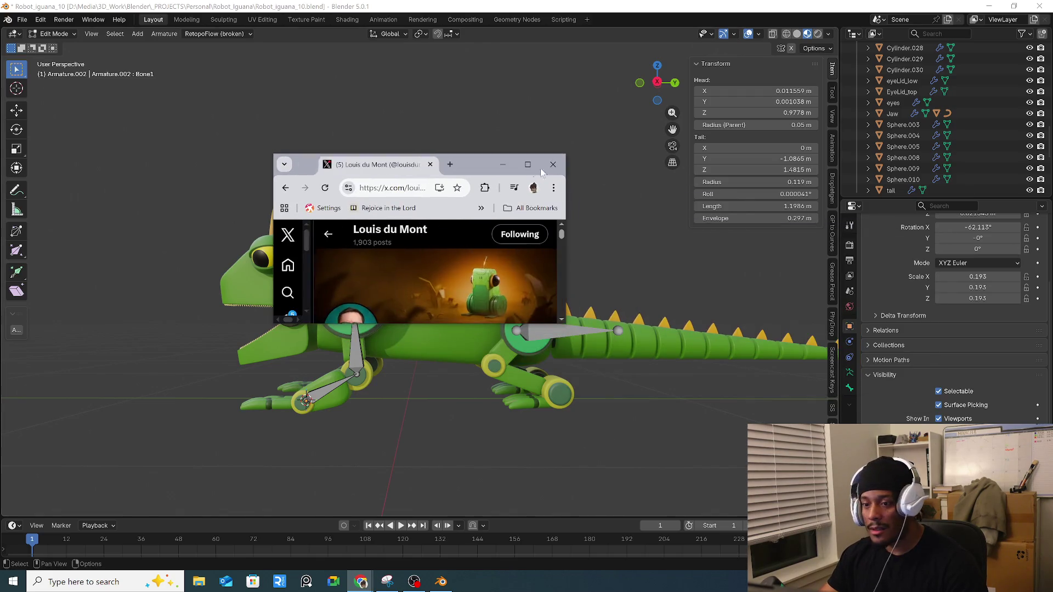
Step: Scroll to the Frog bot post, unmute its video, and open the cgboost.com/frogbot link
scroll(534, 274, "down", 10)
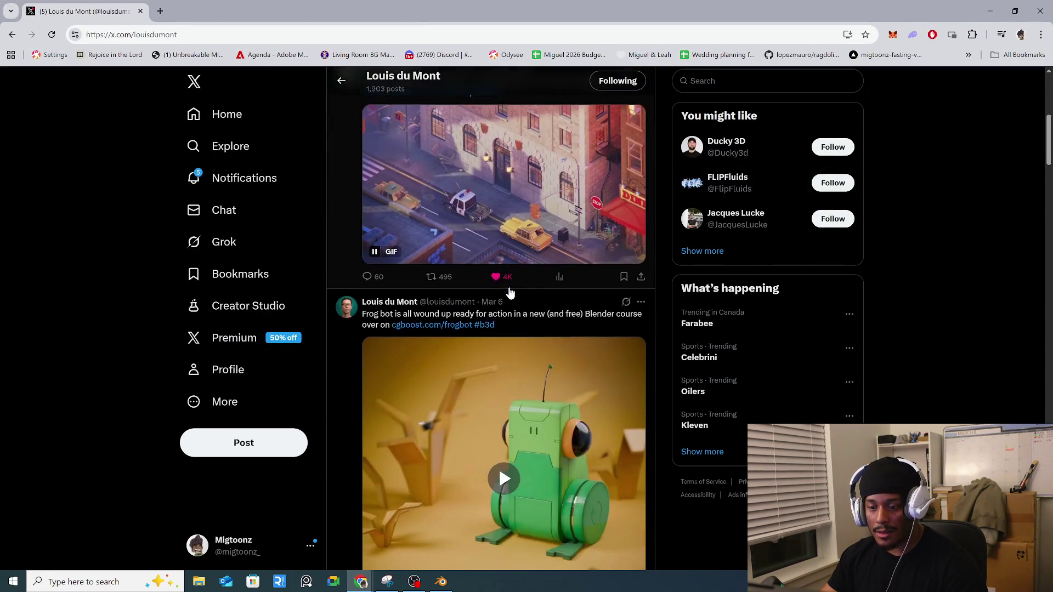
left_click(478, 296)
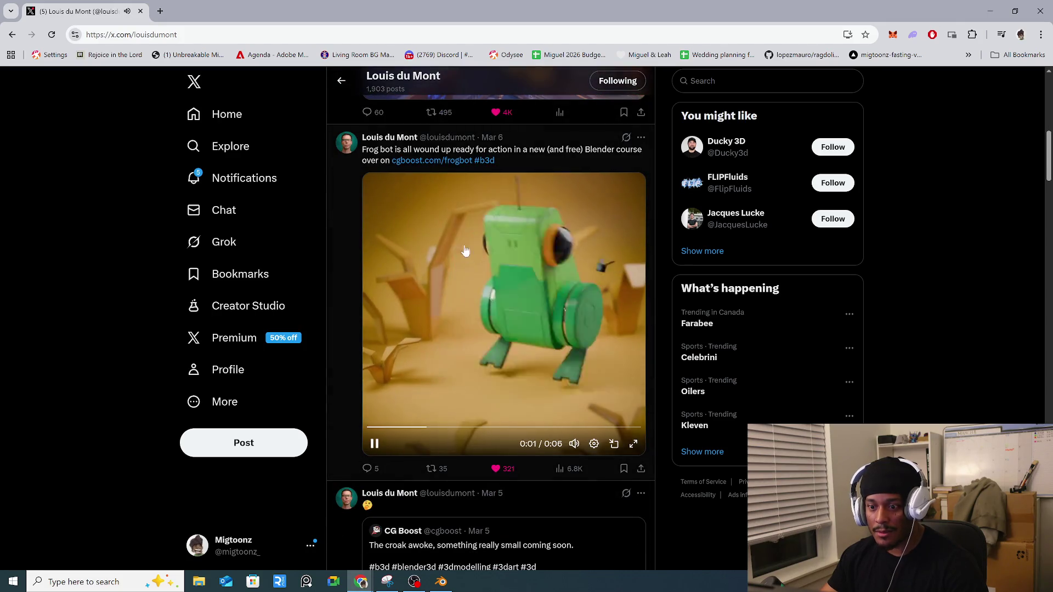
left_click(455, 164)
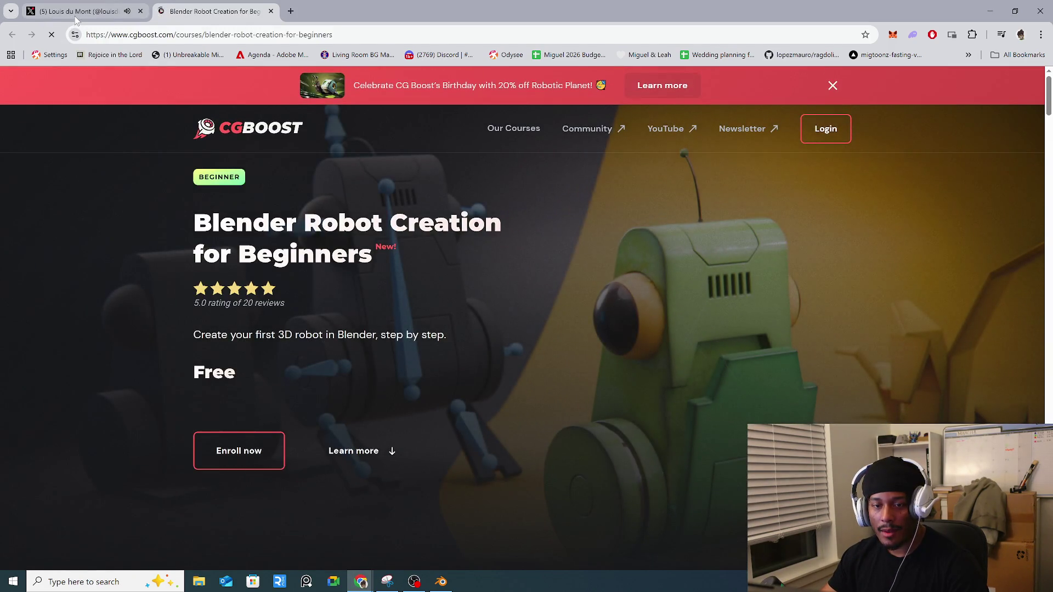
Step: Scroll through the CG Boost course page sections, then return to the X profile tab
left_click(73, 13)
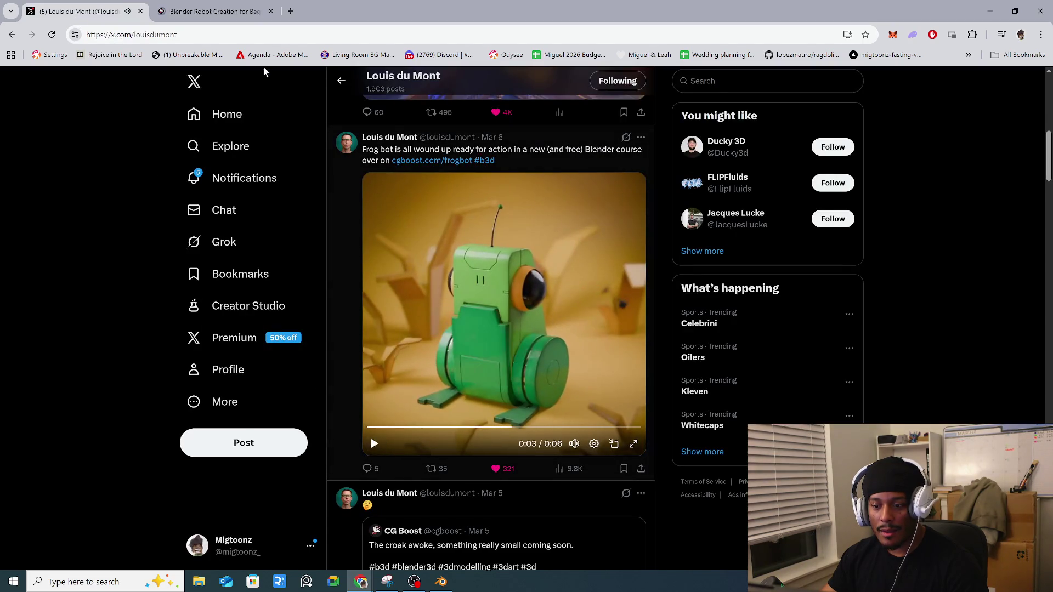
left_click(227, 5)
scroll(576, 306, "down", 10)
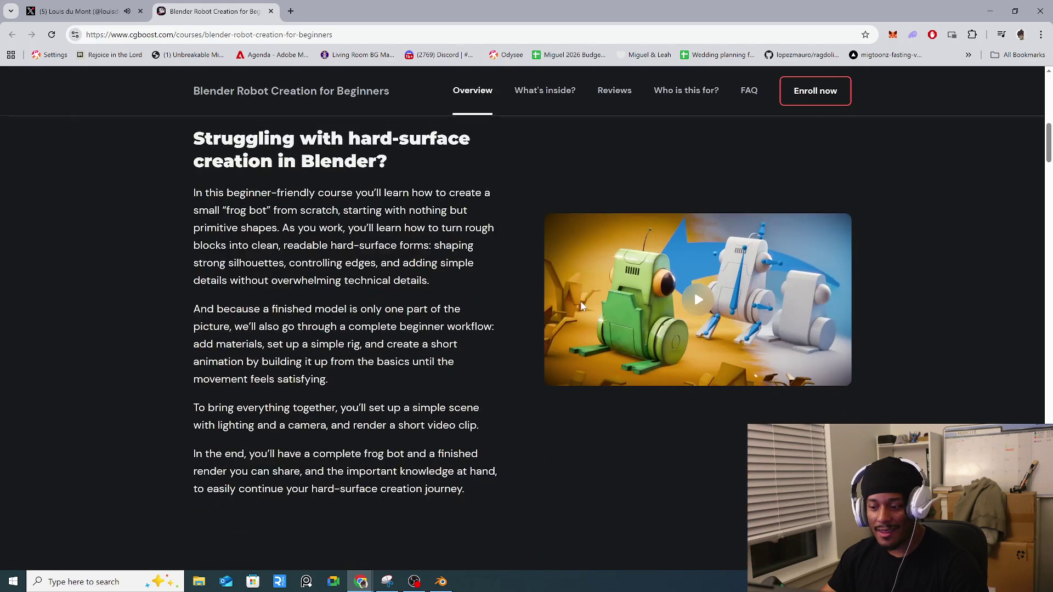
scroll(548, 305, "down", 12)
scroll(544, 304, "up", 5)
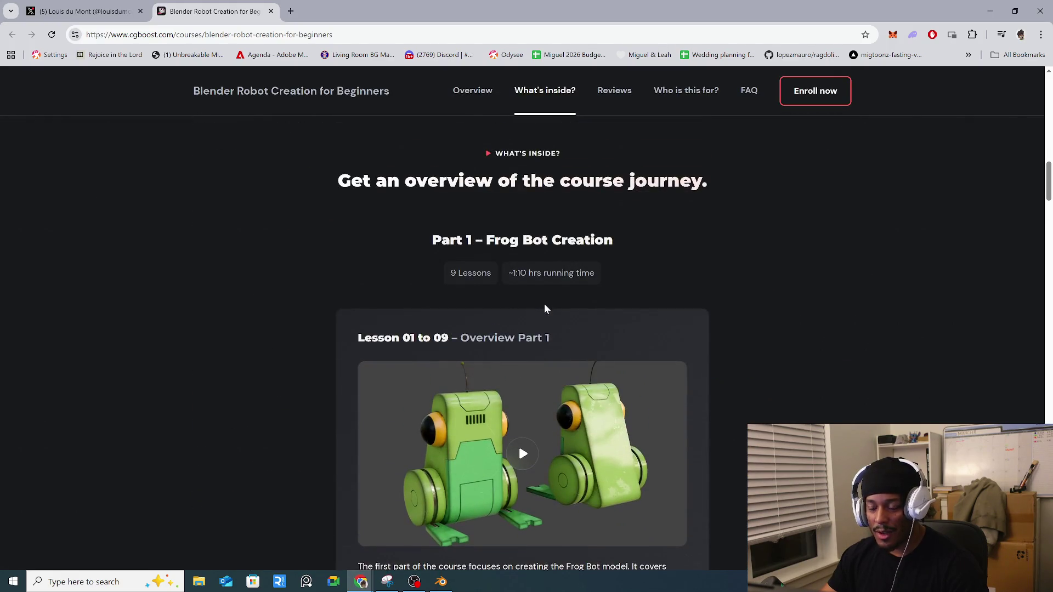
scroll(543, 319, "down", 2)
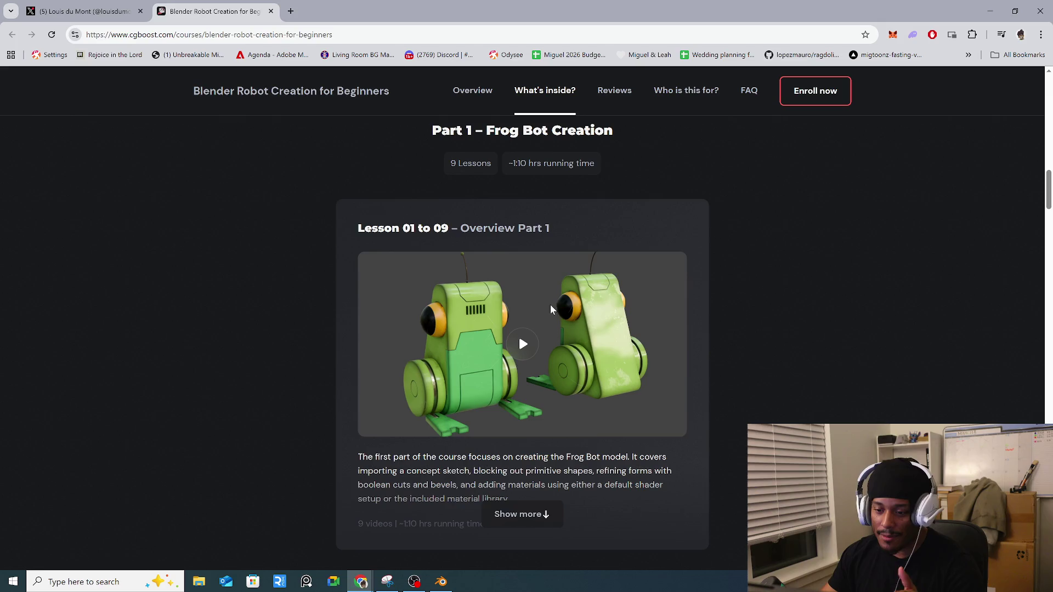
scroll(536, 321, "down", 10)
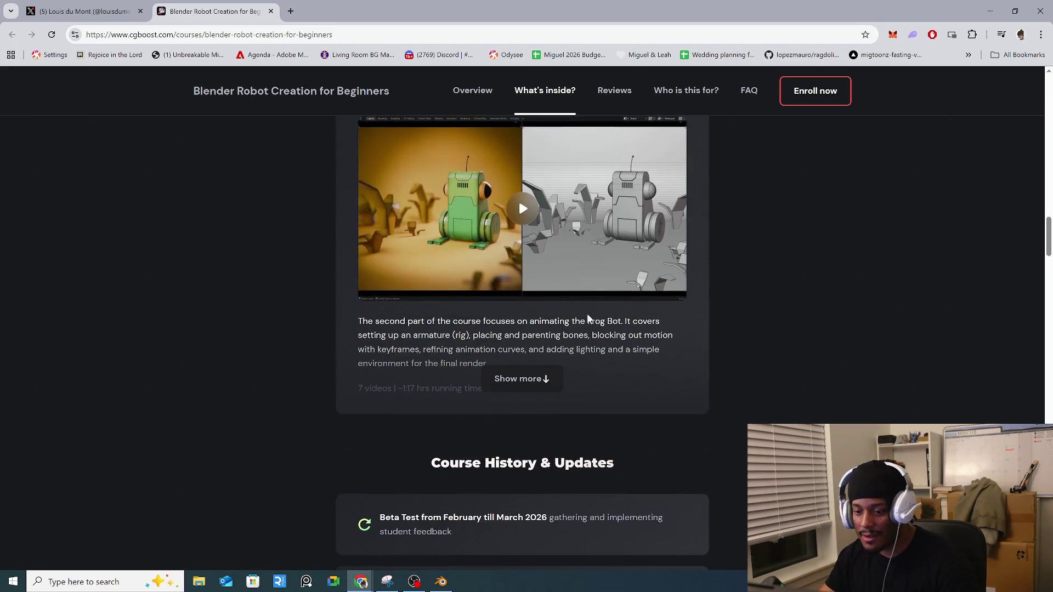
scroll(685, 313, "down", 8)
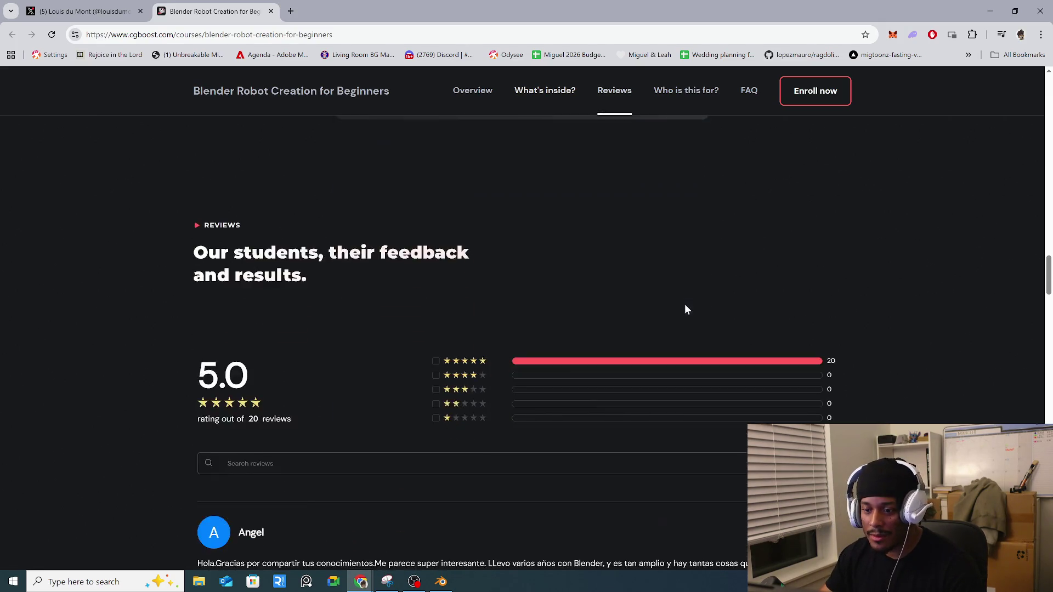
scroll(685, 301, "up", 12)
scroll(685, 305, "up", 15)
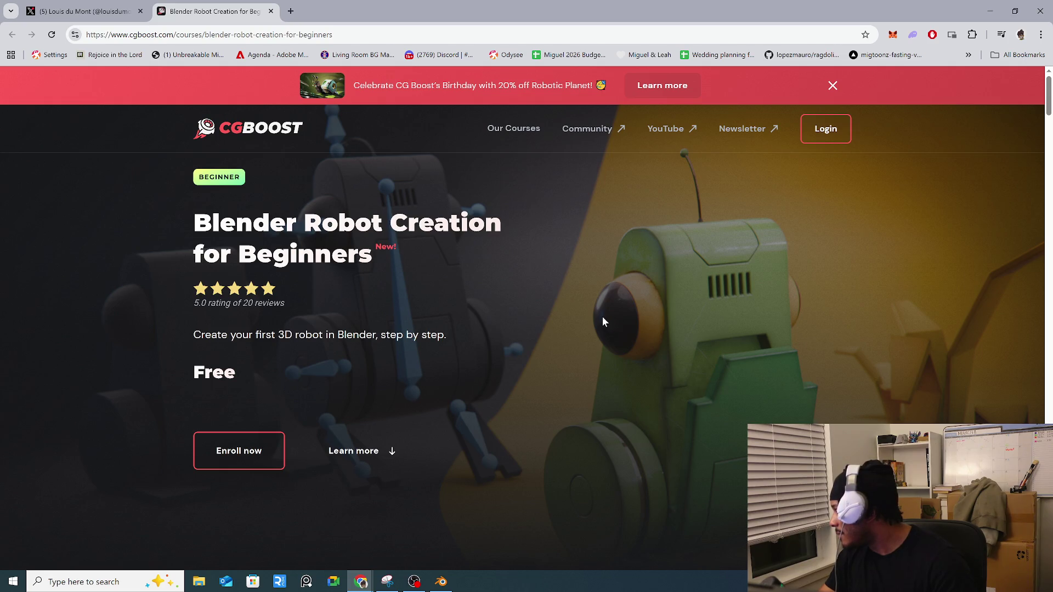
left_click(89, 16)
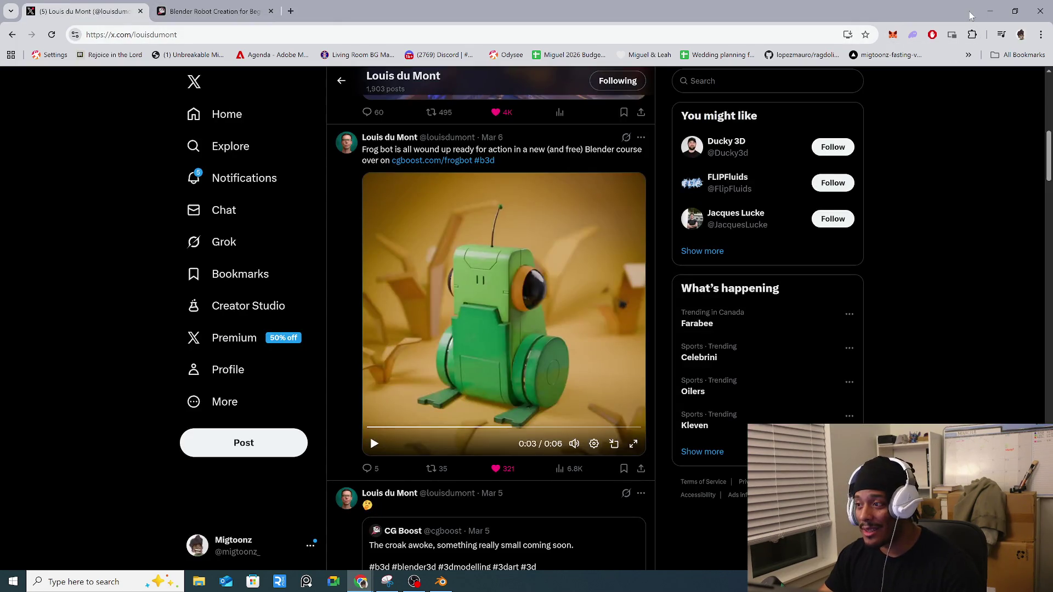
Step: Minimize Chrome and orbit around the iguana scene in Blender
left_click(990, 11)
middle_click_drag(557, 327, 485, 268)
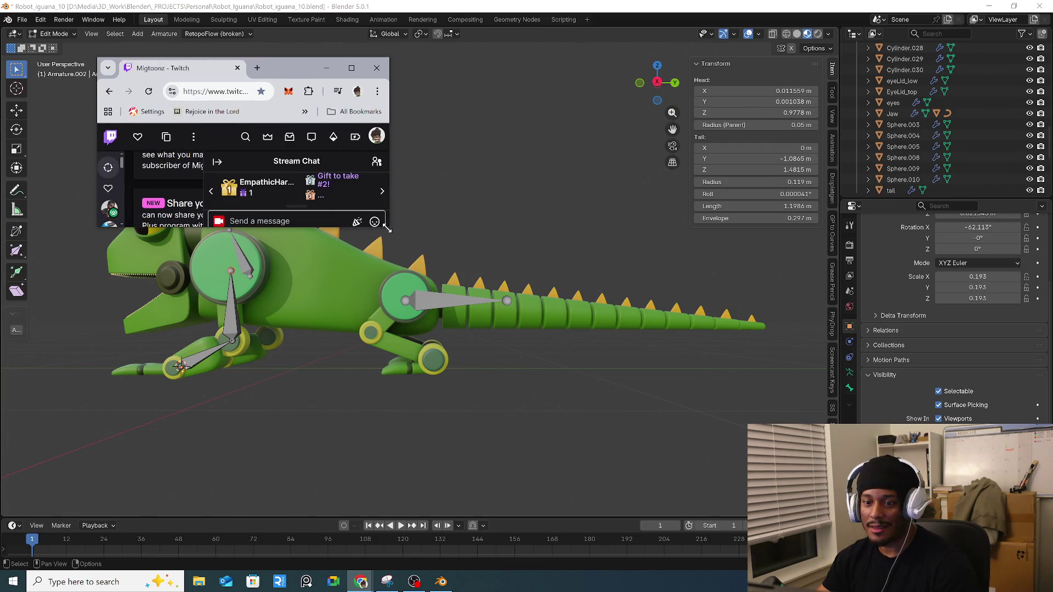
Step: Enlarge the Twitch window, scroll through Stream Chat, then minimize it to reveal Blender
left_click_drag(388, 227, 787, 475)
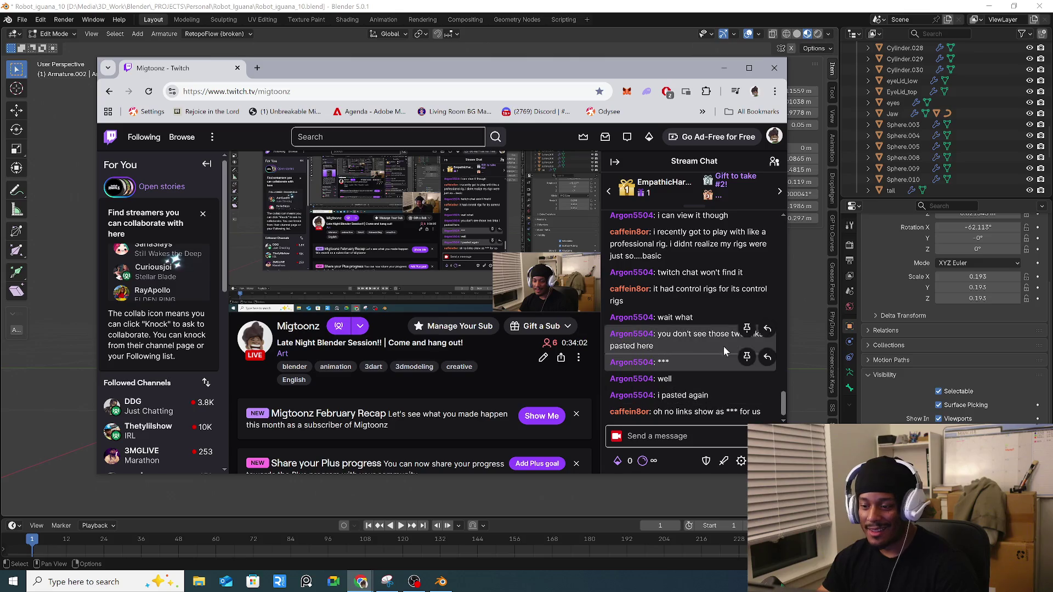
scroll(712, 304, "up", 3)
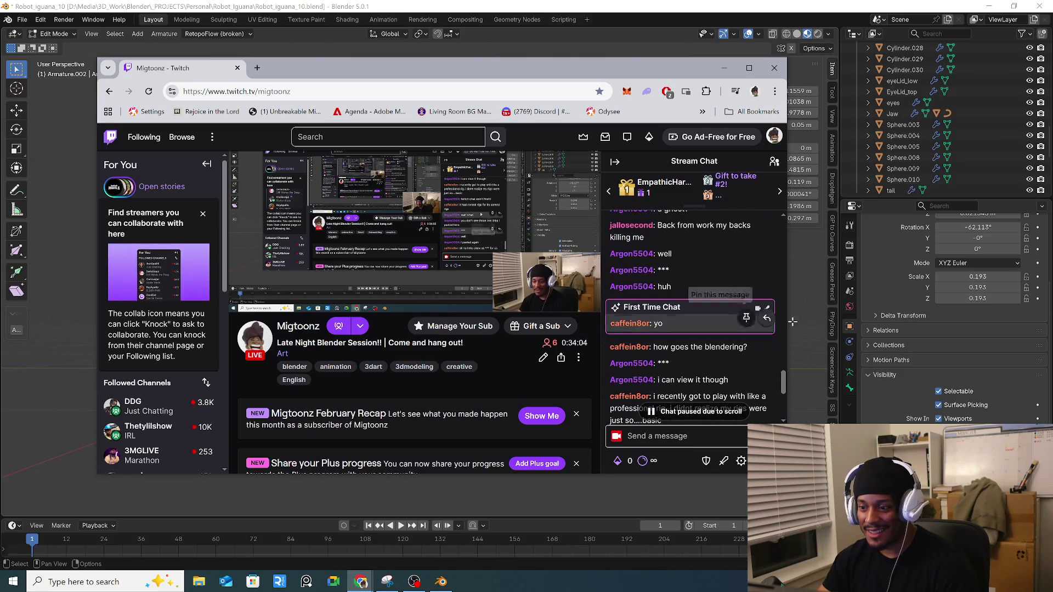
scroll(757, 357, "down", 5)
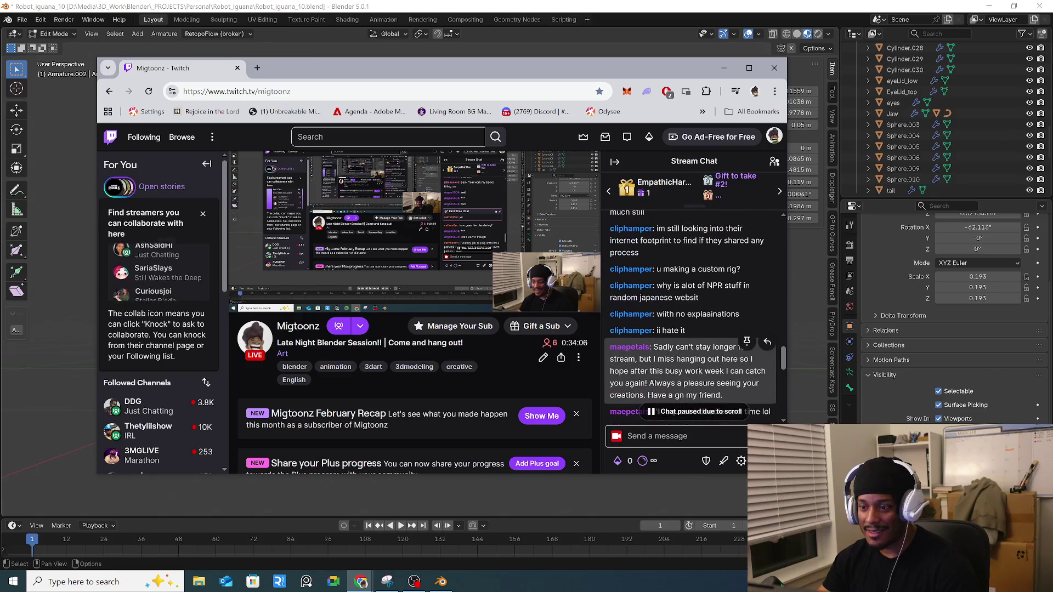
scroll(775, 384, "down", 5)
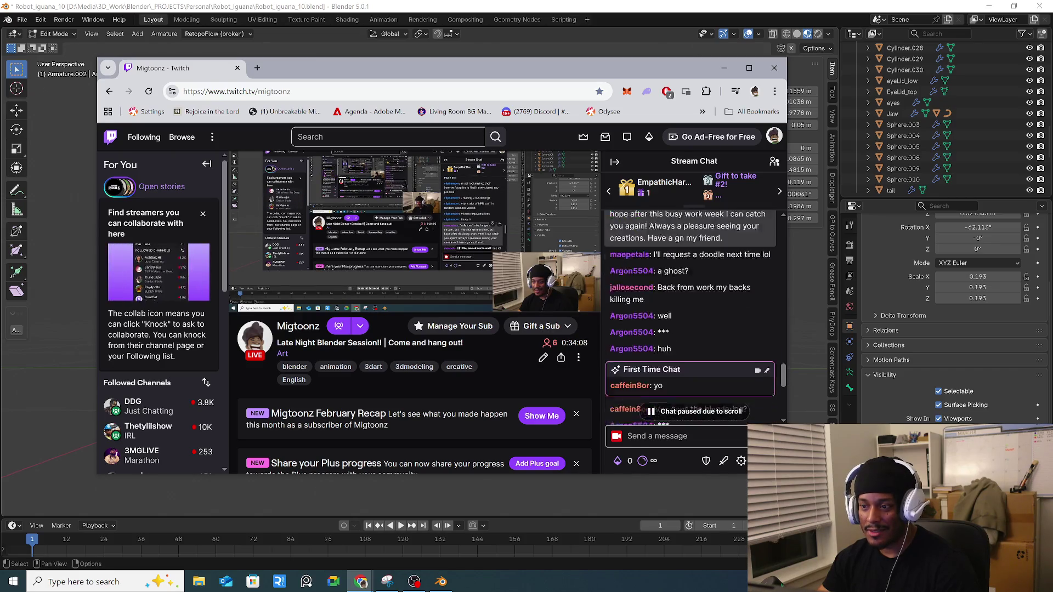
scroll(774, 385, "down", 2)
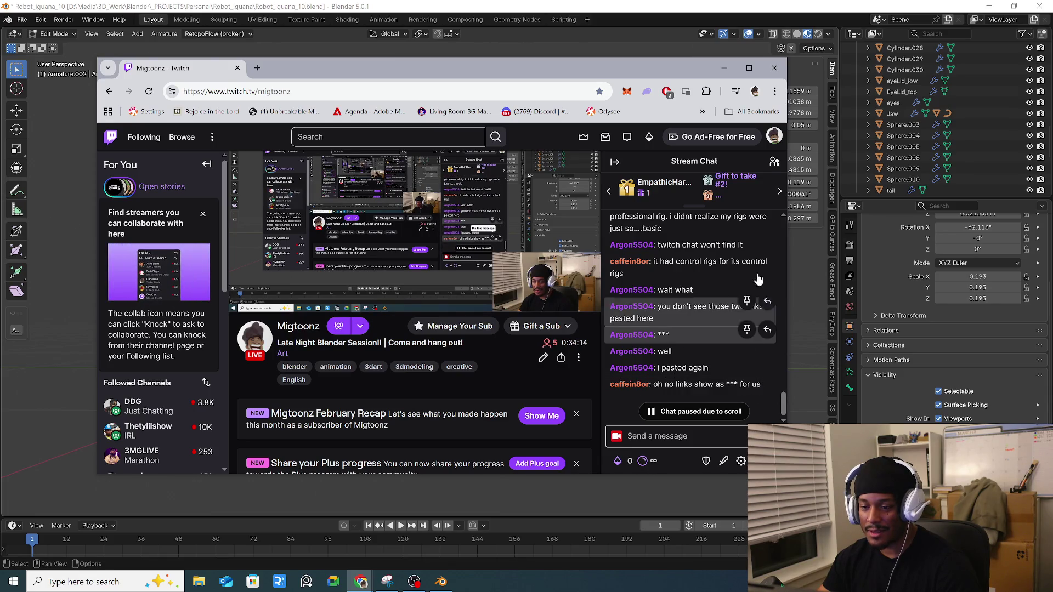
left_click(724, 68)
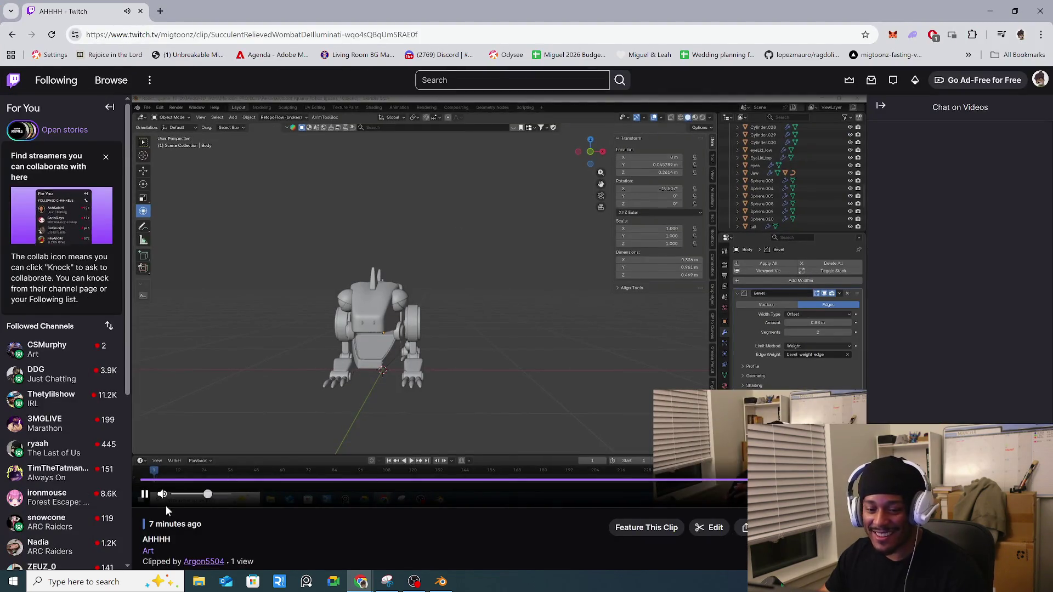
Step: Replay the AHHHH clip and restore the browser to a small window over Blender
left_click_drag(166, 506, 61, 485)
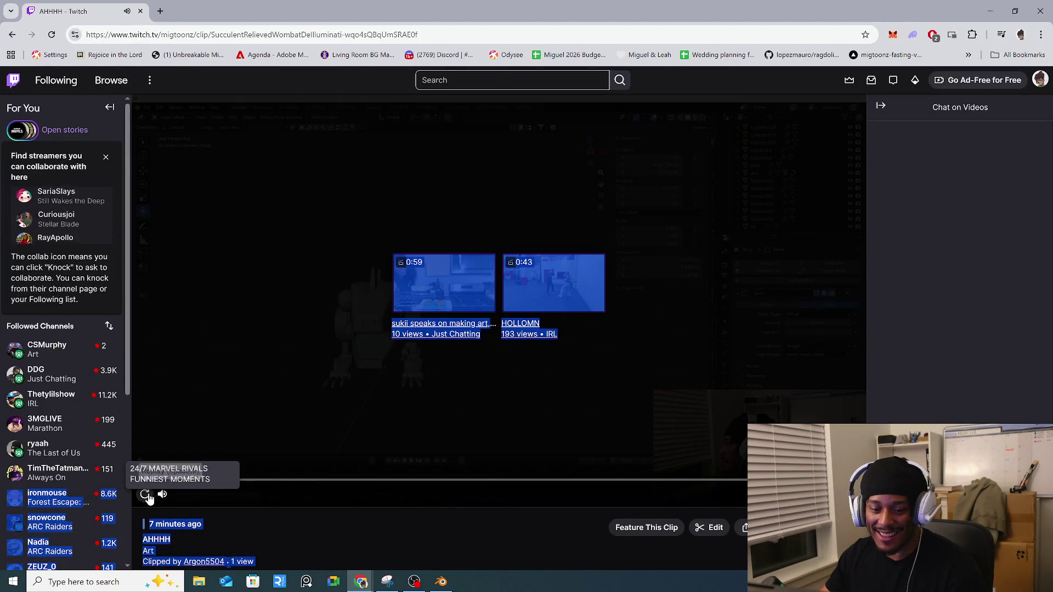
left_click(183, 503)
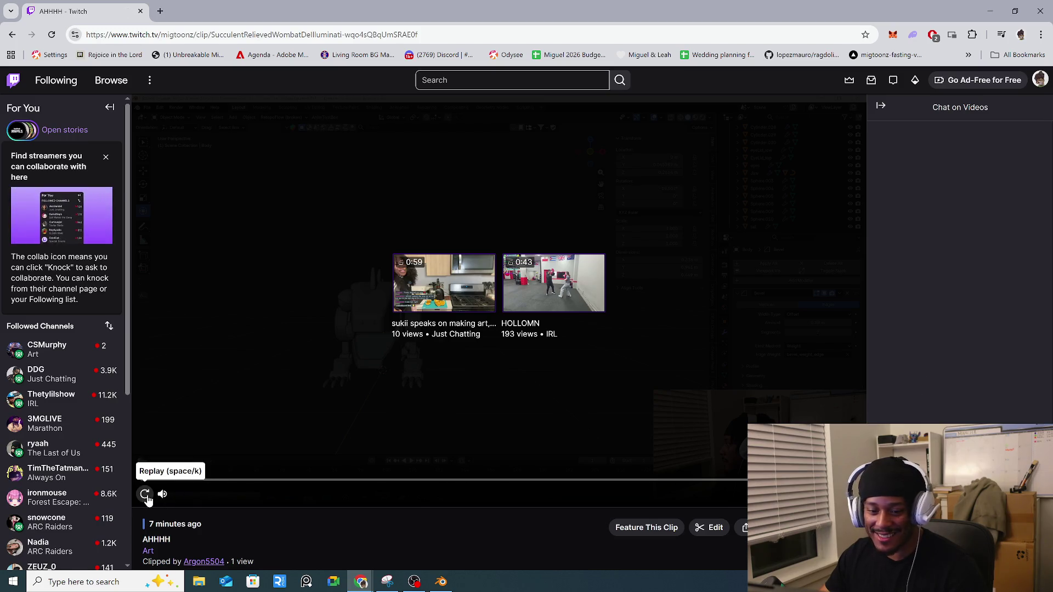
left_click(145, 494)
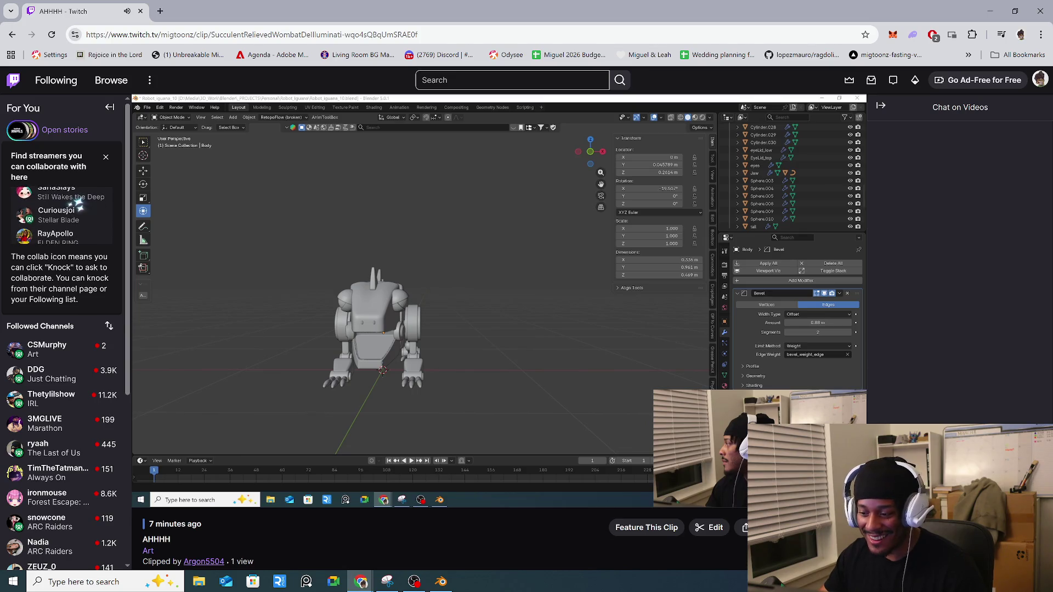
key("super+w")
key("super+w")
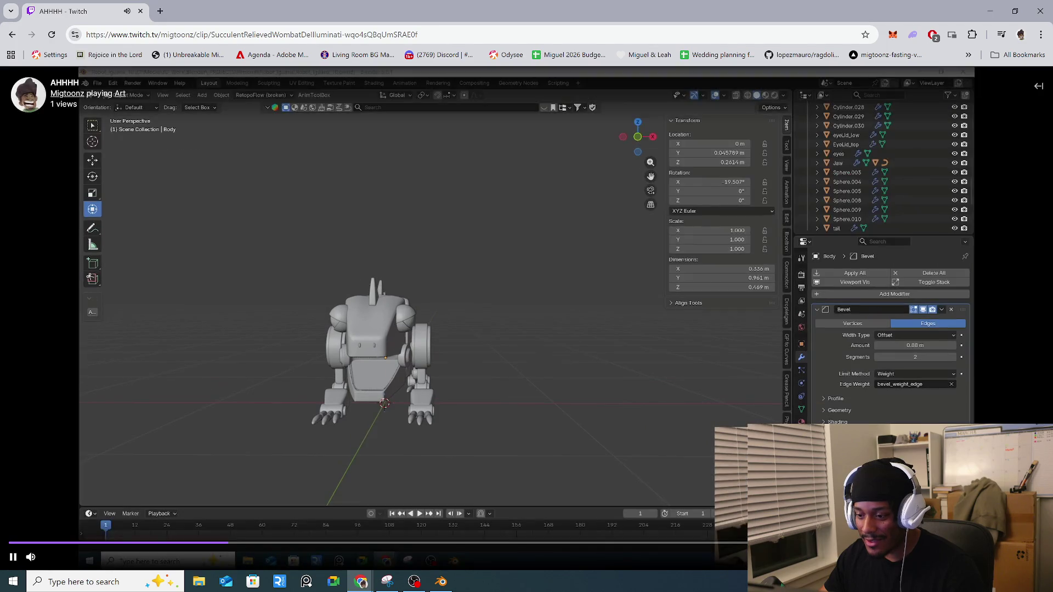
mouse_move(149, 14)
left_mouse_down()
mouse_move(445, 51)
mouse_move(251, 83)
left_mouse_up()
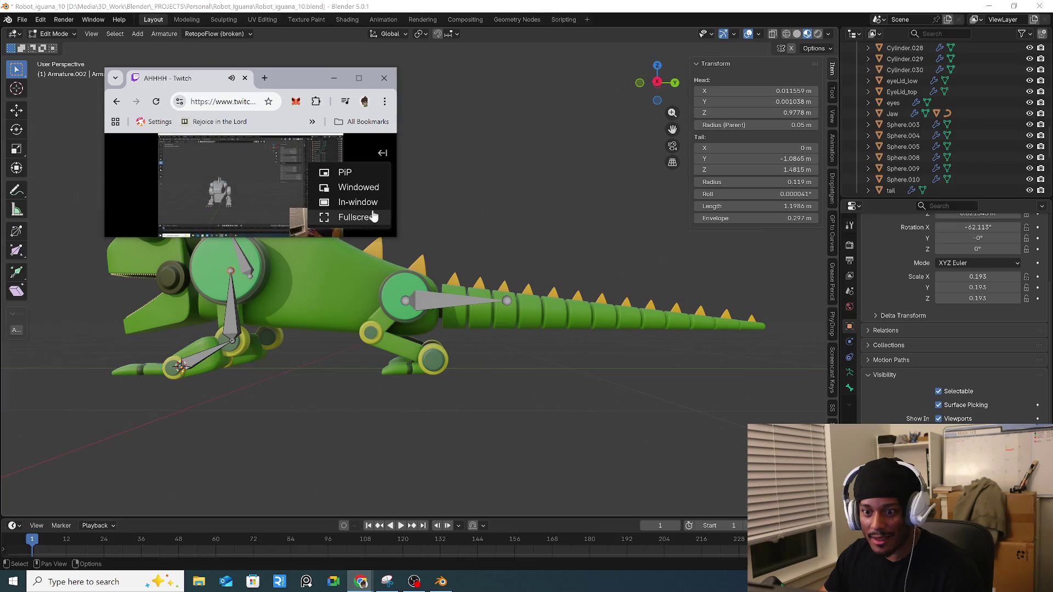
Step: Enlarge and reposition the clip window, rewind the AHHHH clip a few seconds, then pause it
left_click(373, 218)
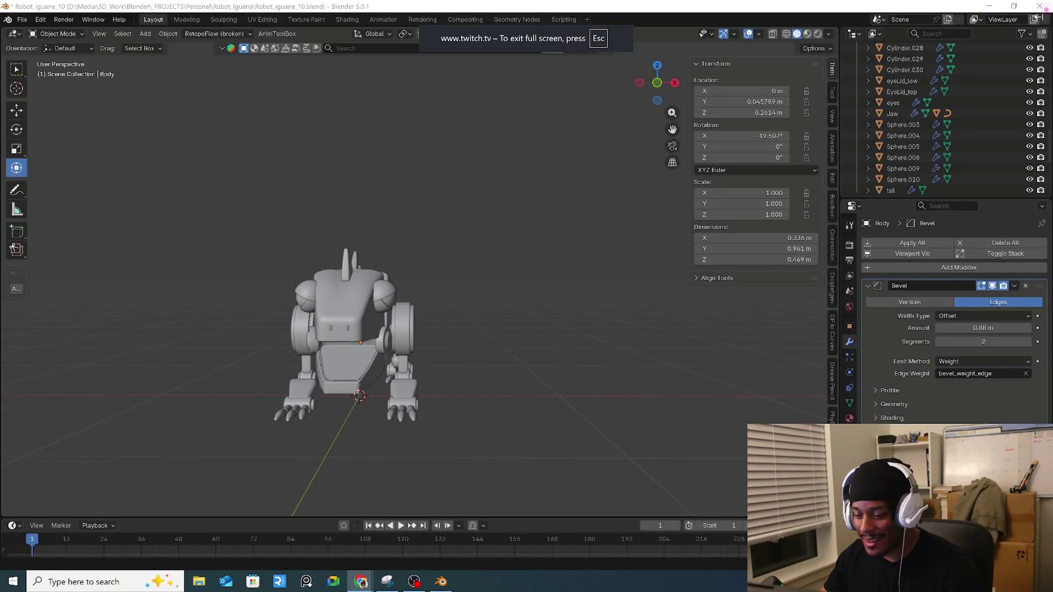
key("Escape")
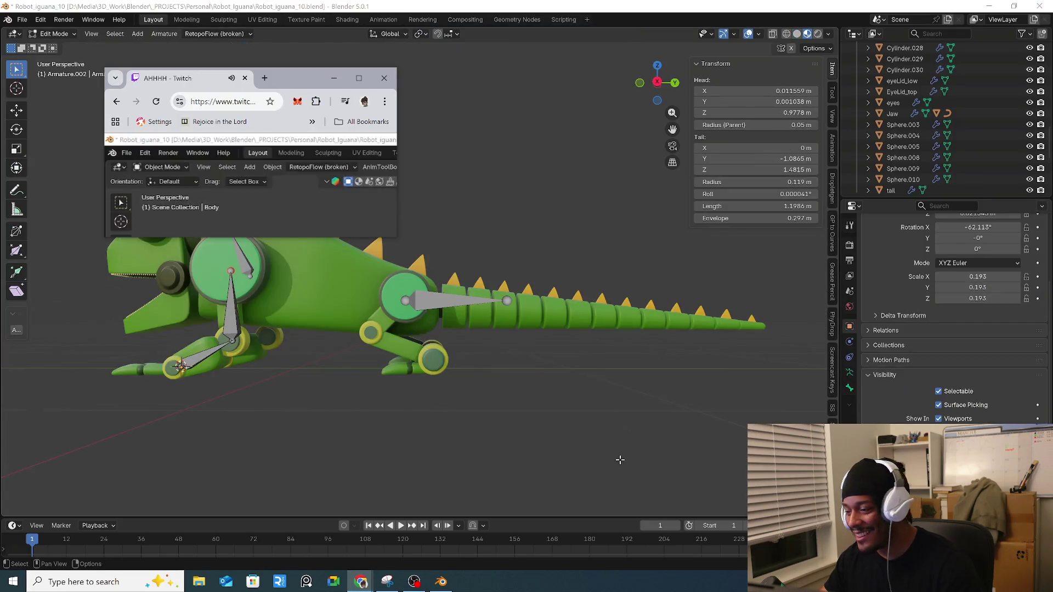
mouse_move(394, 233)
left_mouse_down()
mouse_move(412, 258)
mouse_move(735, 515)
left_mouse_up()
left_click_drag(571, 81, 471, 51)
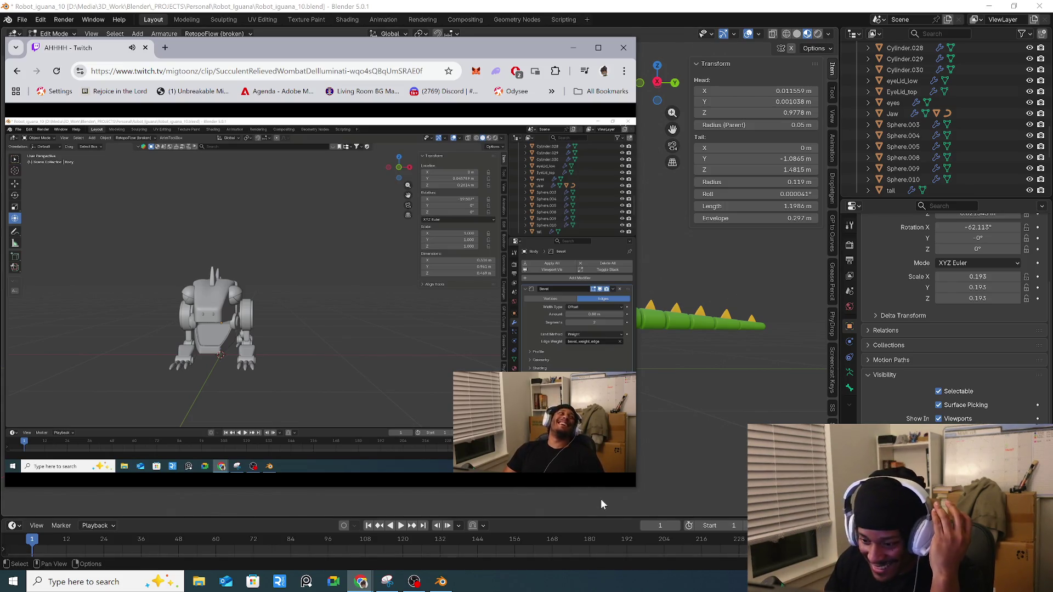
left_click(265, 463)
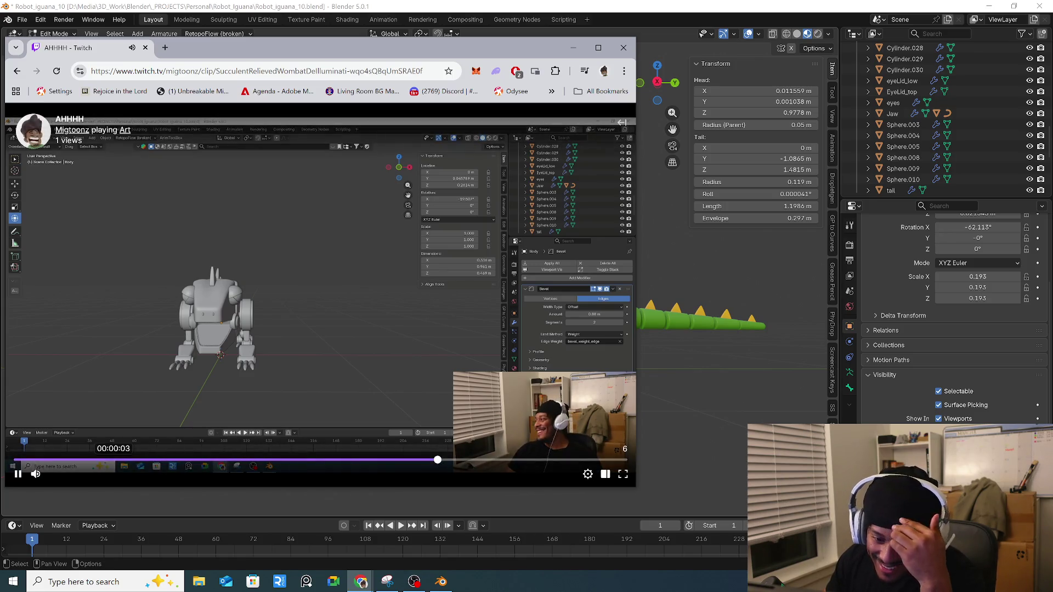
left_click(18, 473)
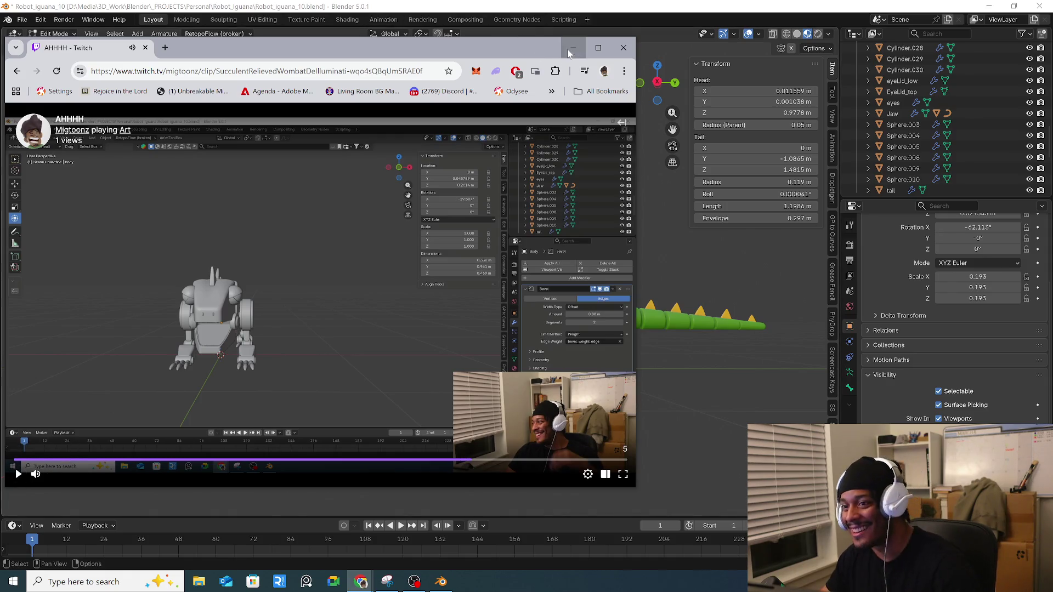
Step: Minimize the Twitch browser to Blender, then bring the clip window back up
left_click(573, 47)
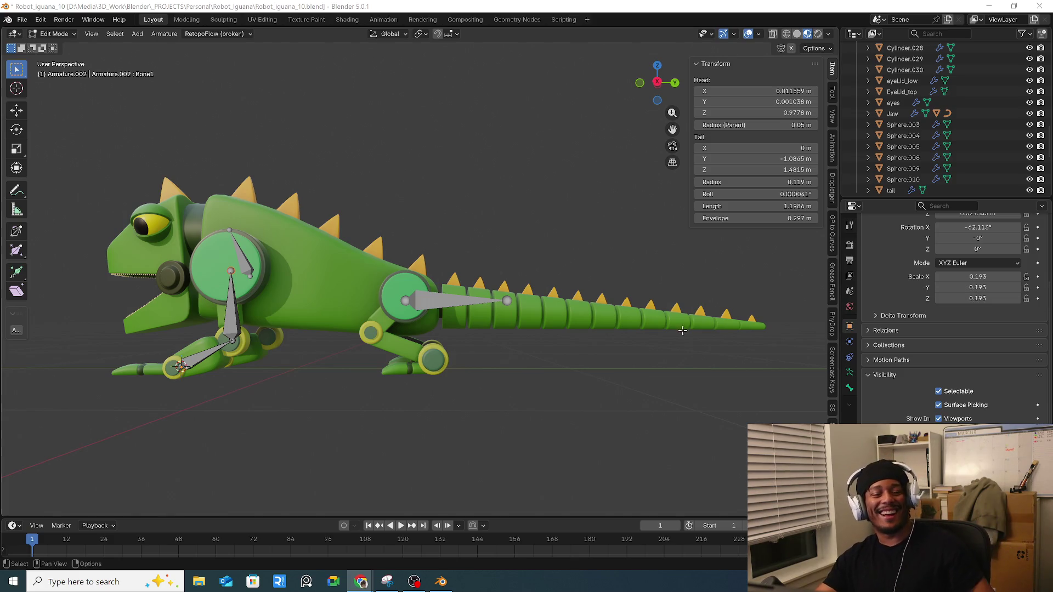
mouse_move(361, 581)
left_click(497, 534)
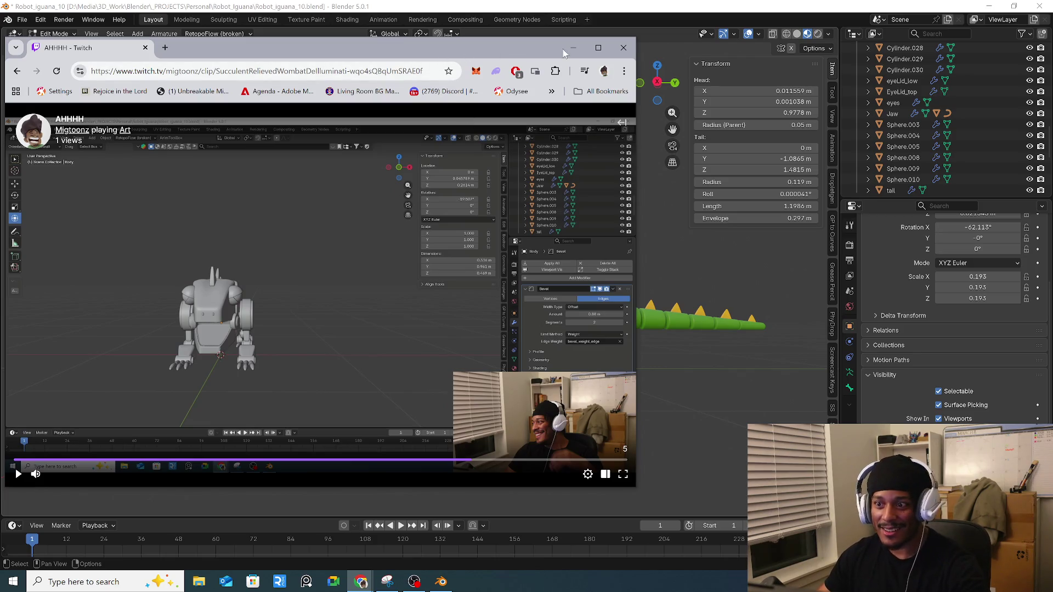
Step: Minimize the Twitch browser window again to return to Blender
left_click(573, 47)
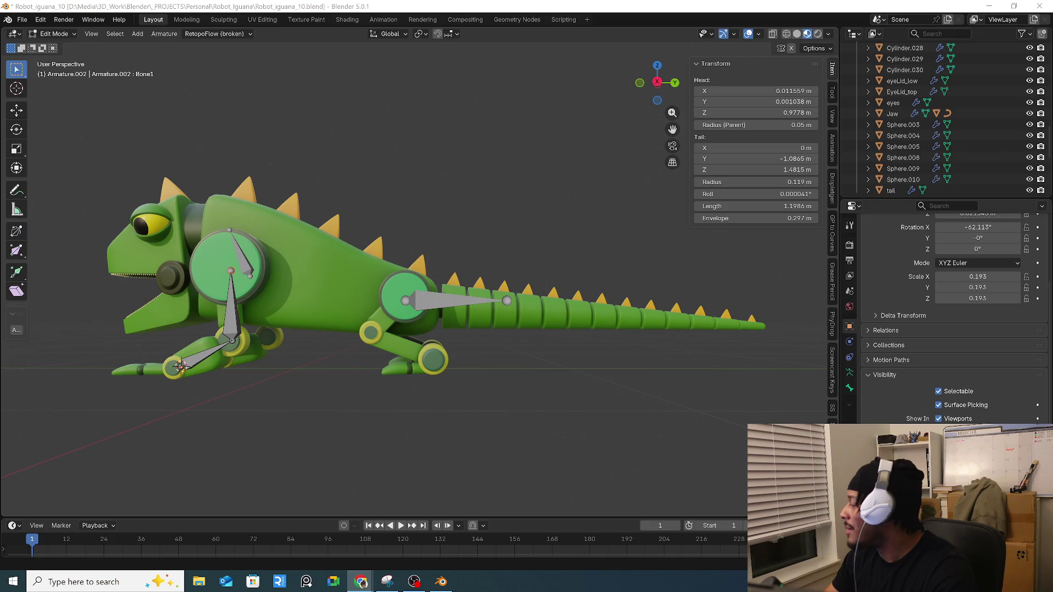
Step: Select the lower front-leg bone at the foot, testing a transform and then cancelling it
scroll(296, 302, "down", 1)
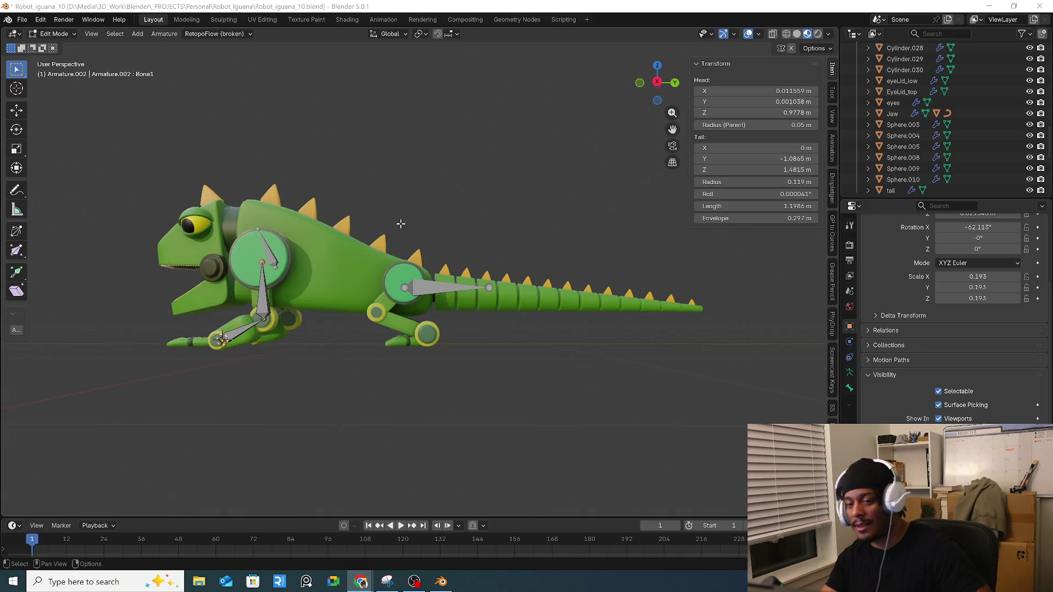
middle_click_drag(295, 303, 494, 317, "shift")
scroll(488, 318, "up", 5)
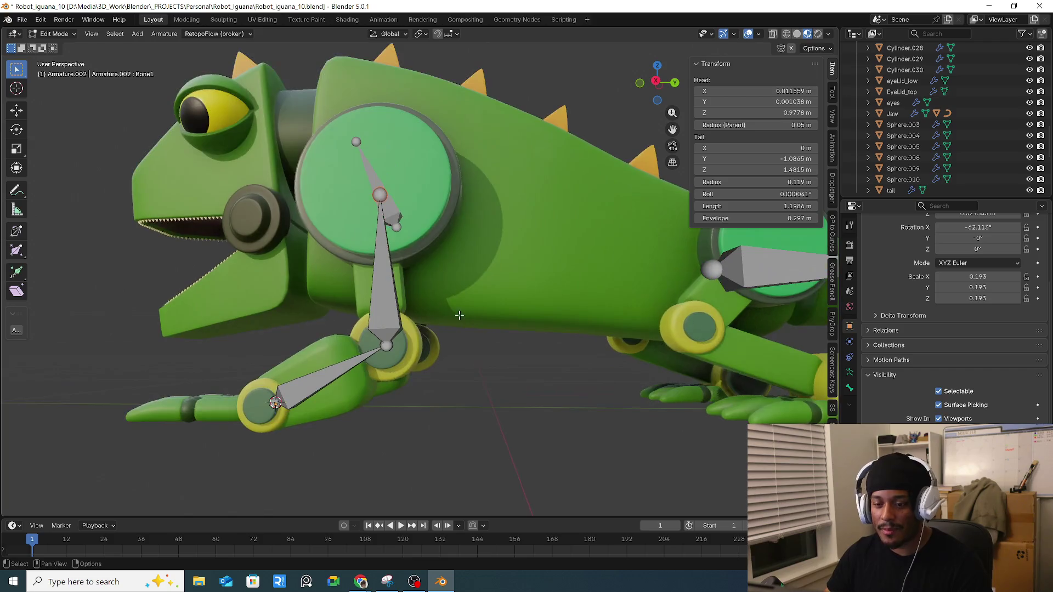
scroll(390, 255, "down", 1)
mouse_move(390, 255)
middle_mouse_down()
mouse_move(498, 305)
mouse_move(444, 355)
mouse_move(406, 365)
mouse_move(447, 370)
mouse_move(431, 362)
mouse_move(439, 377)
middle_mouse_up()
left_click(405, 365)
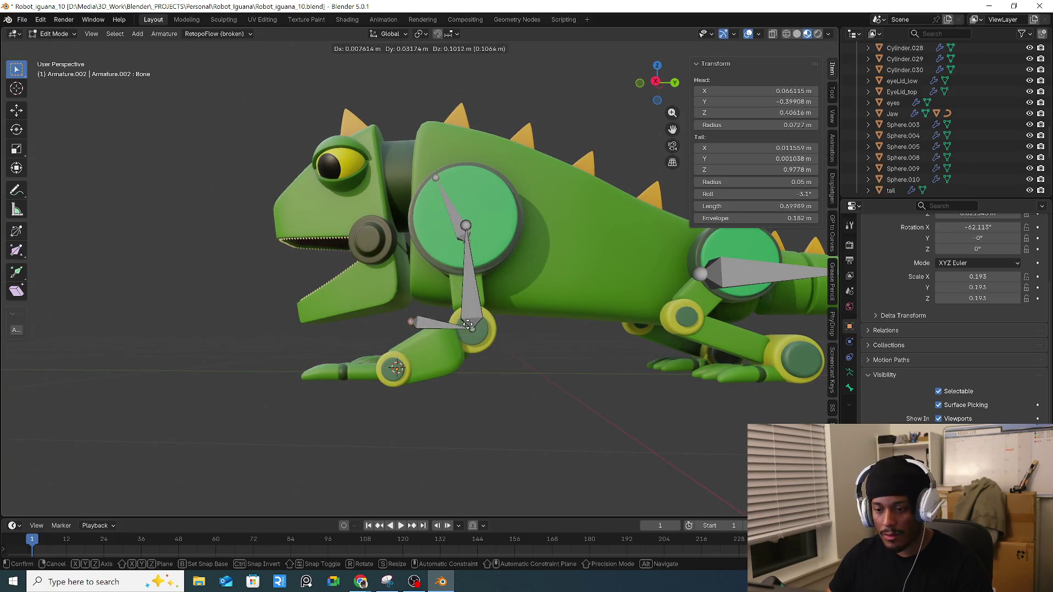
key("r")
key("Escape")
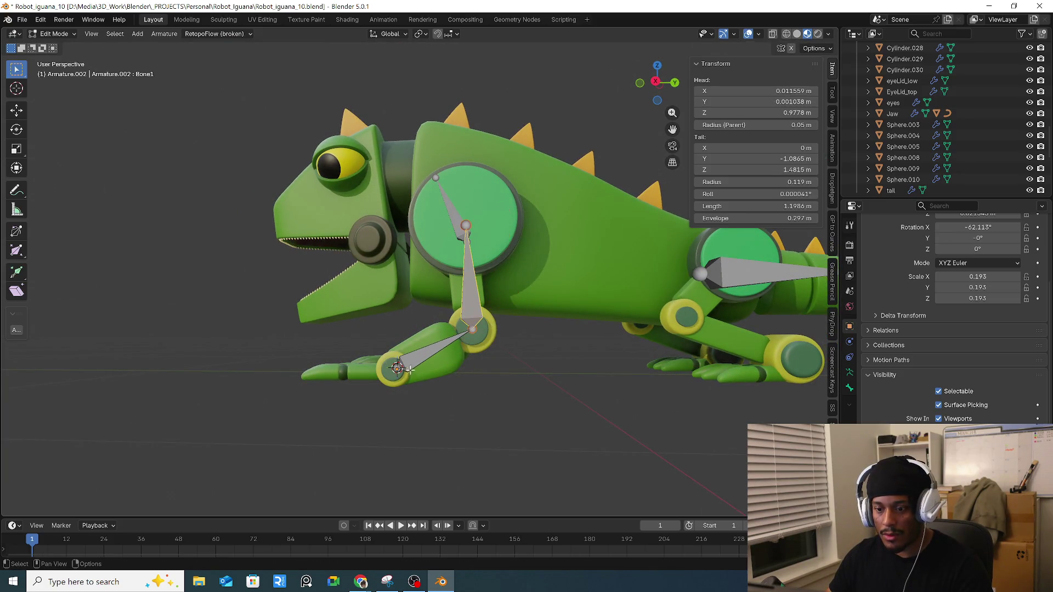
middle_click_drag(454, 368, 545, 336)
Step: Show the selected bone's settings in the Bone properties tab
left_click(849, 357)
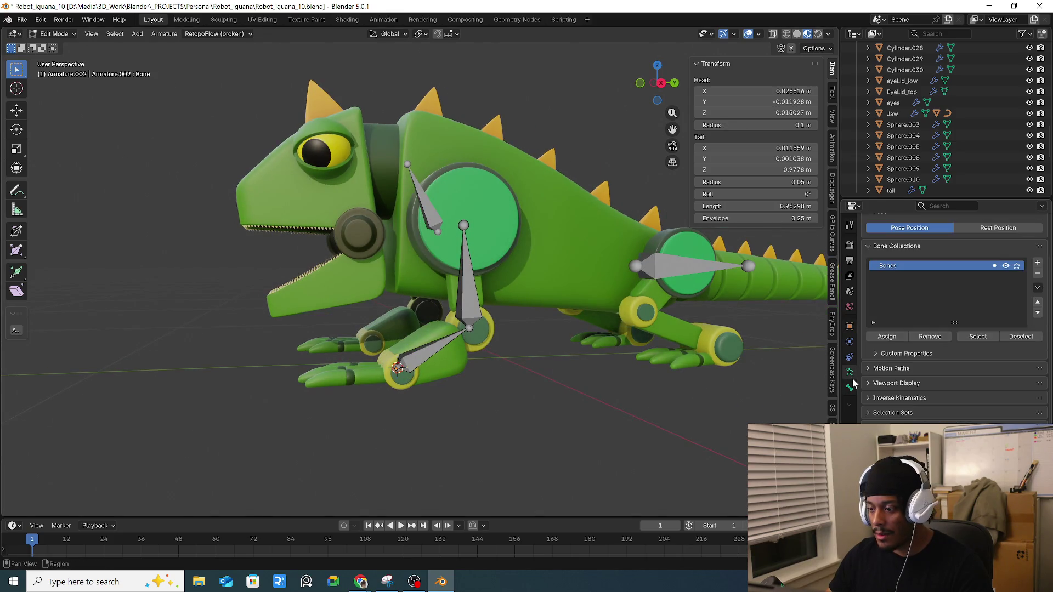
left_click(849, 357)
left_click(849, 342)
left_click(849, 357)
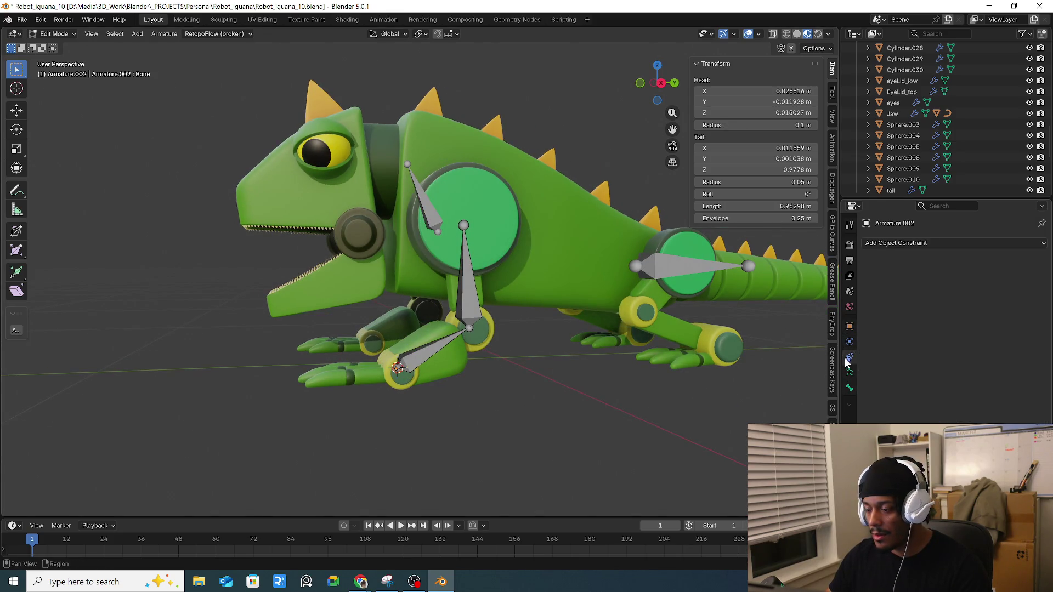
left_click(849, 373)
left_click(850, 387)
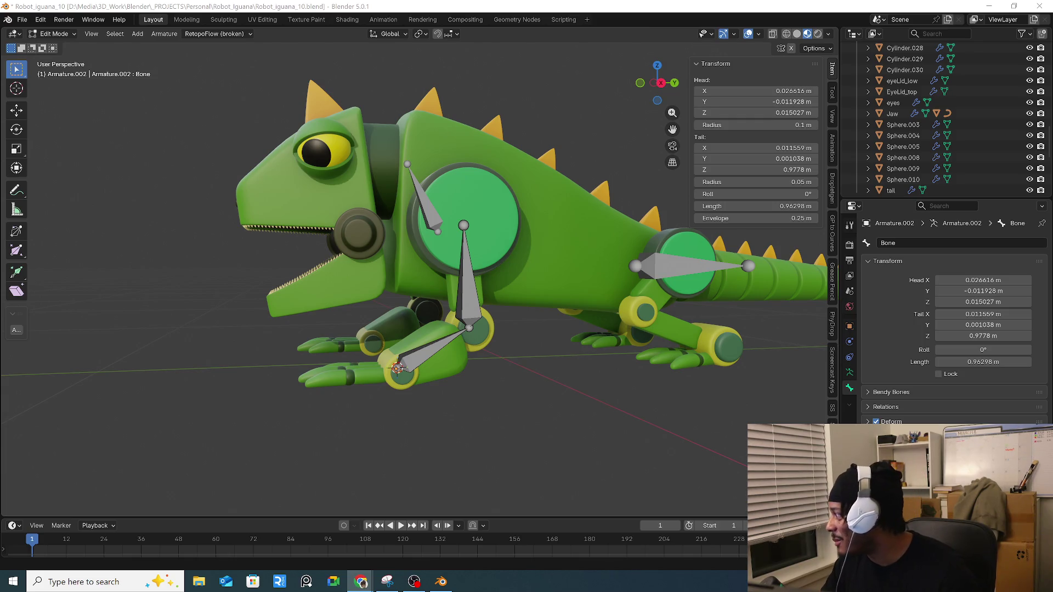
middle_click_drag(510, 394, 878, 369)
Step: Show Armature.002's object constraints and switch it from Edit Mode to Object Mode
left_click(850, 372)
left_click(849, 342)
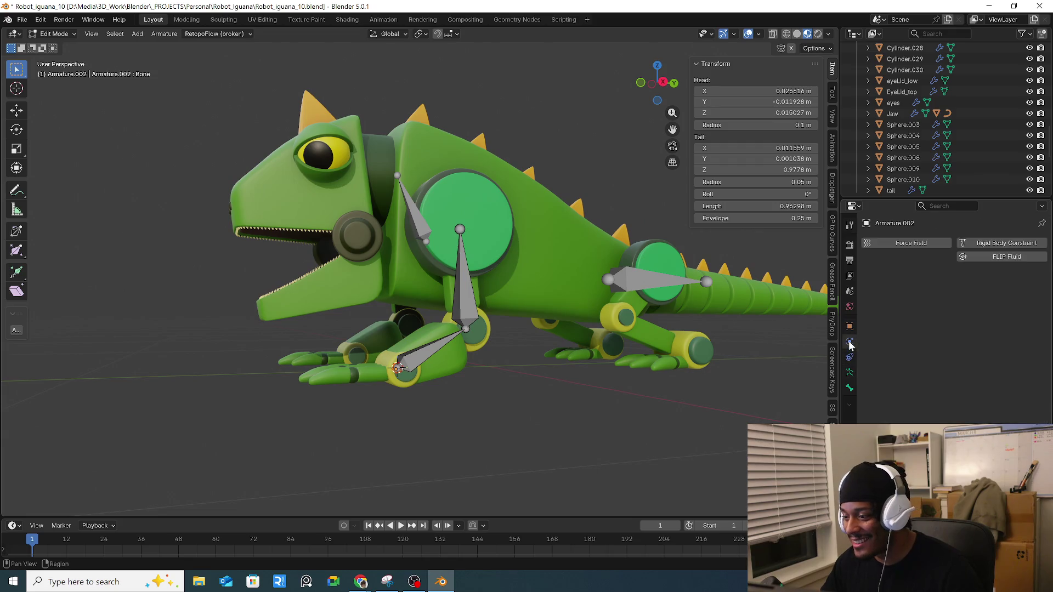
left_click(850, 357)
left_click(850, 372)
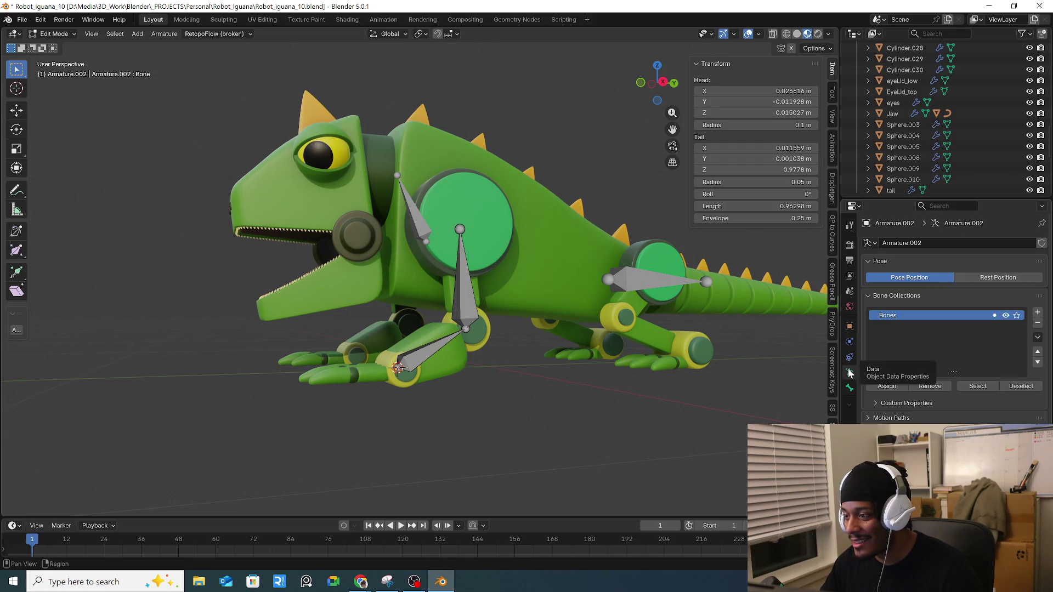
left_click(849, 357)
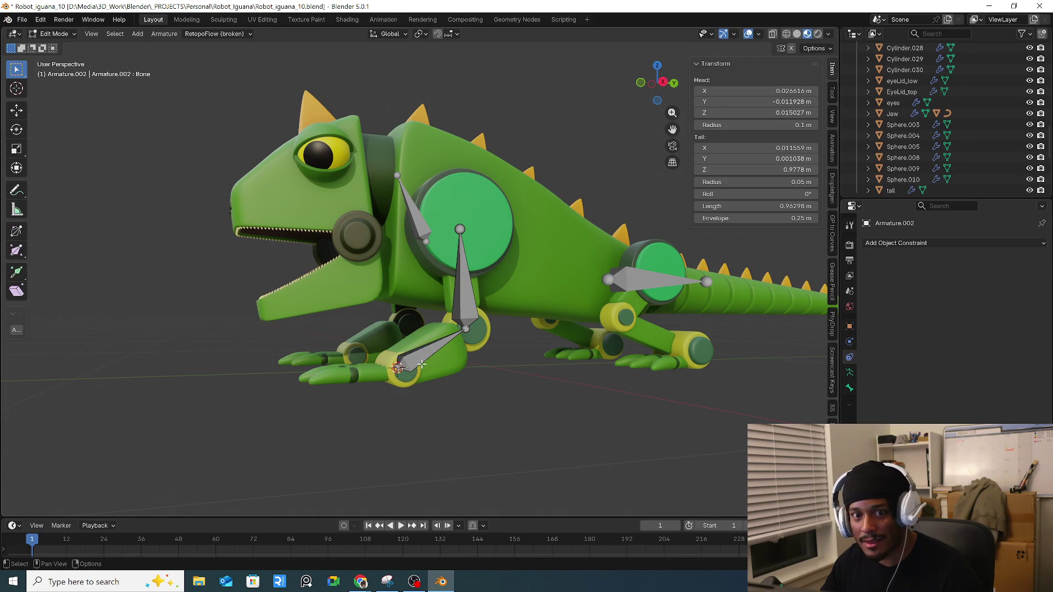
middle_click_drag(399, 366, 422, 354)
key("Tab")
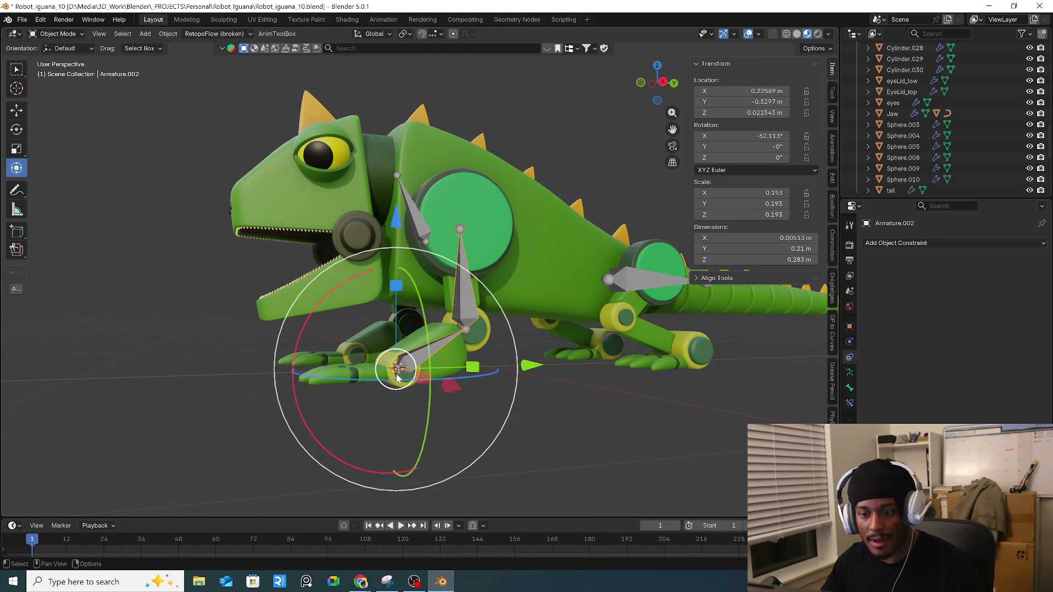
left_click(850, 388)
left_click(848, 375)
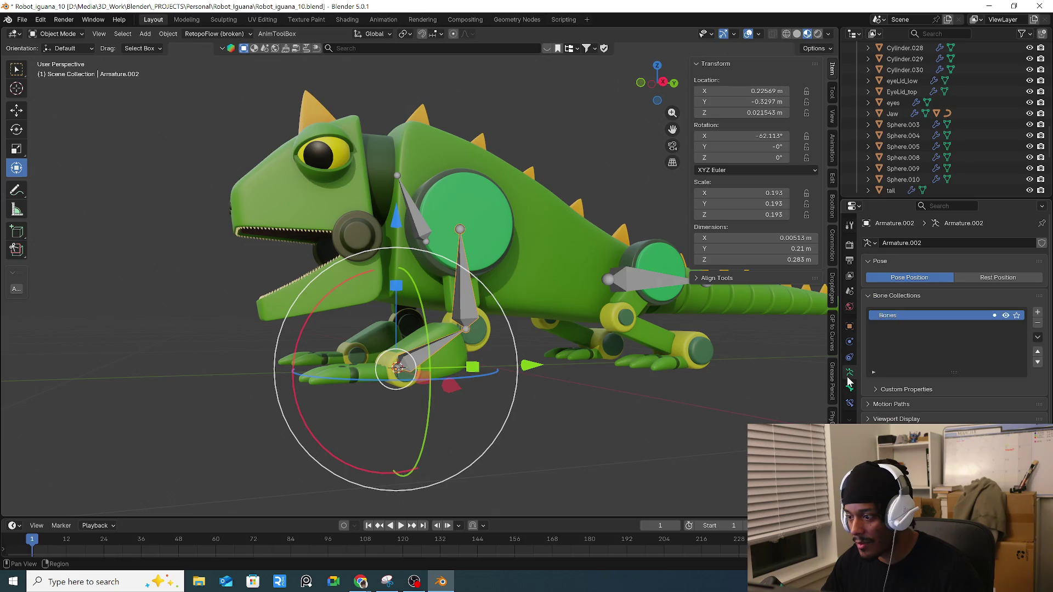
left_click(850, 357)
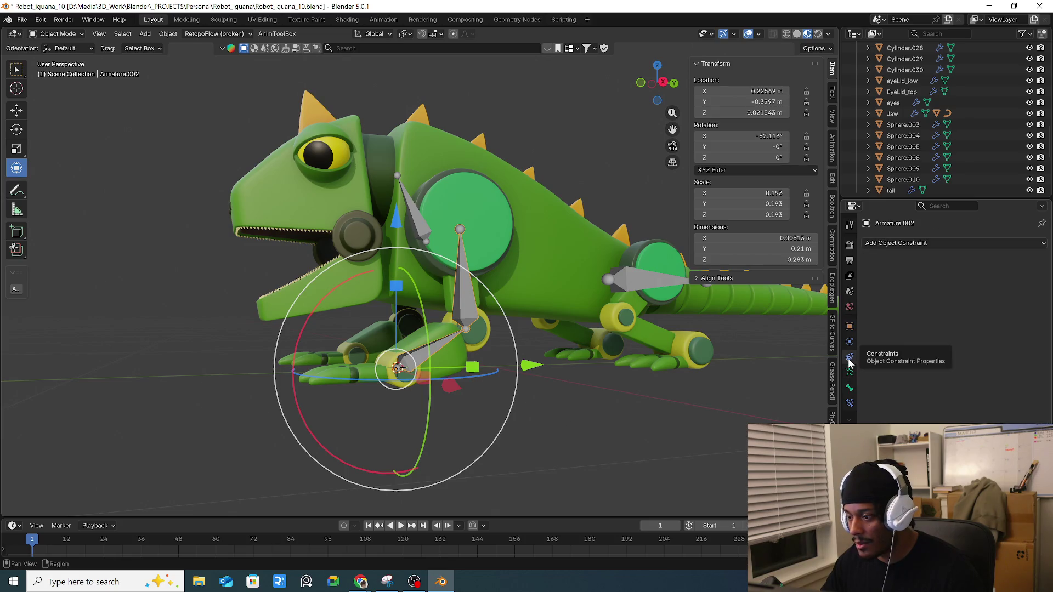
left_click(947, 245)
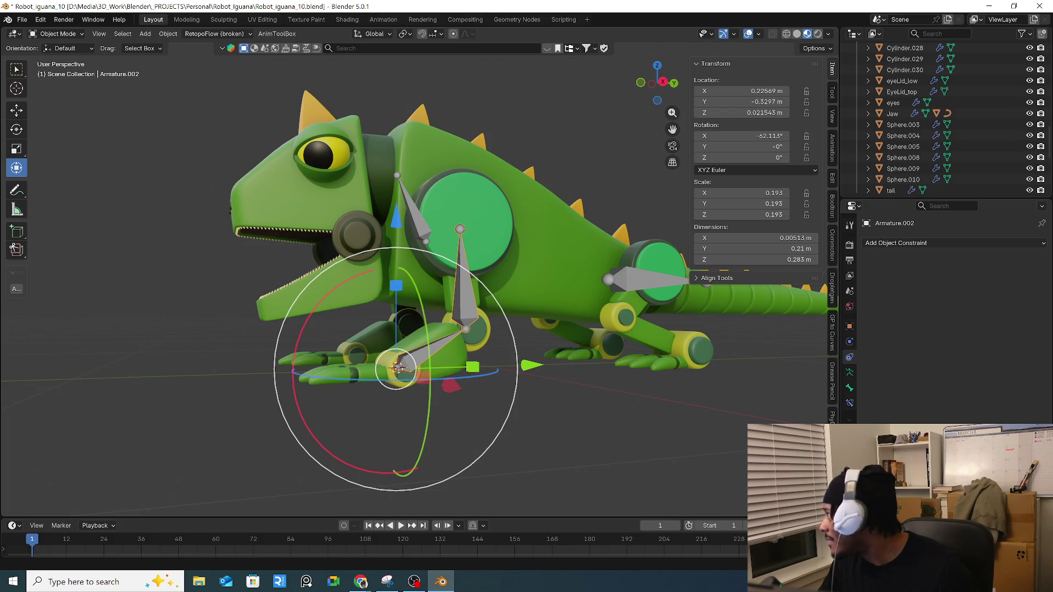
key("alt+Tab")
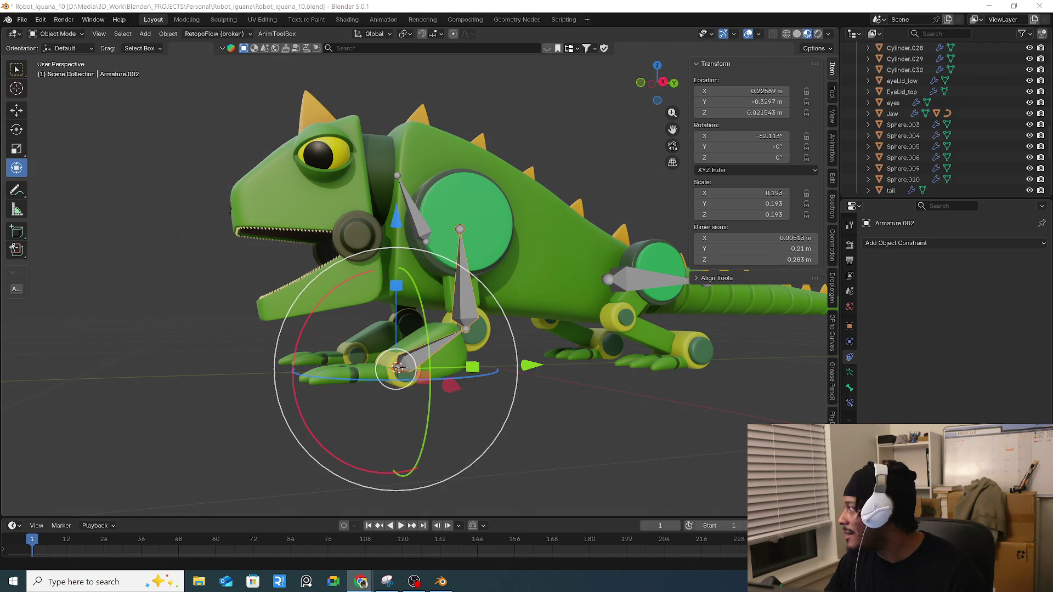
mouse_move(638, 344)
middle_mouse_down()
mouse_move(690, 357)
mouse_move(548, 382)
middle_mouse_up()
left_click_drag(411, 383, 411, 382)
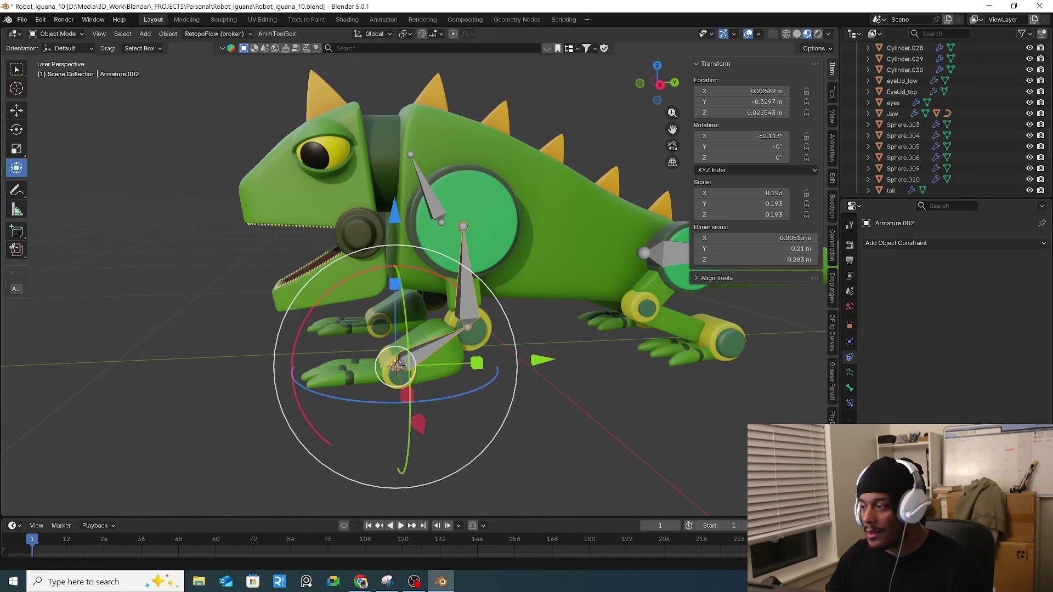
key("alt+Tab")
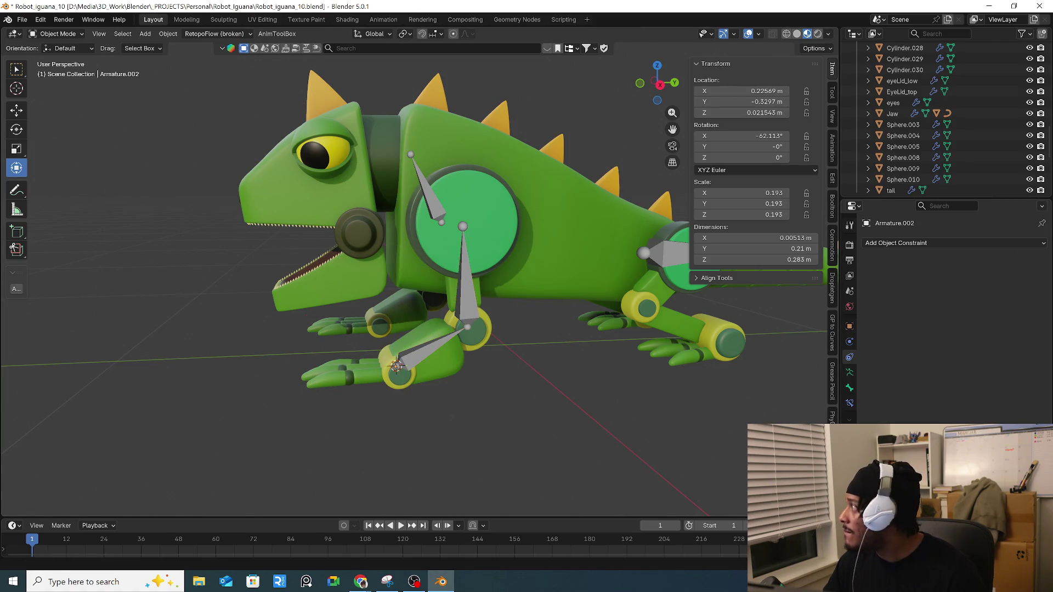
key("alt+Tab")
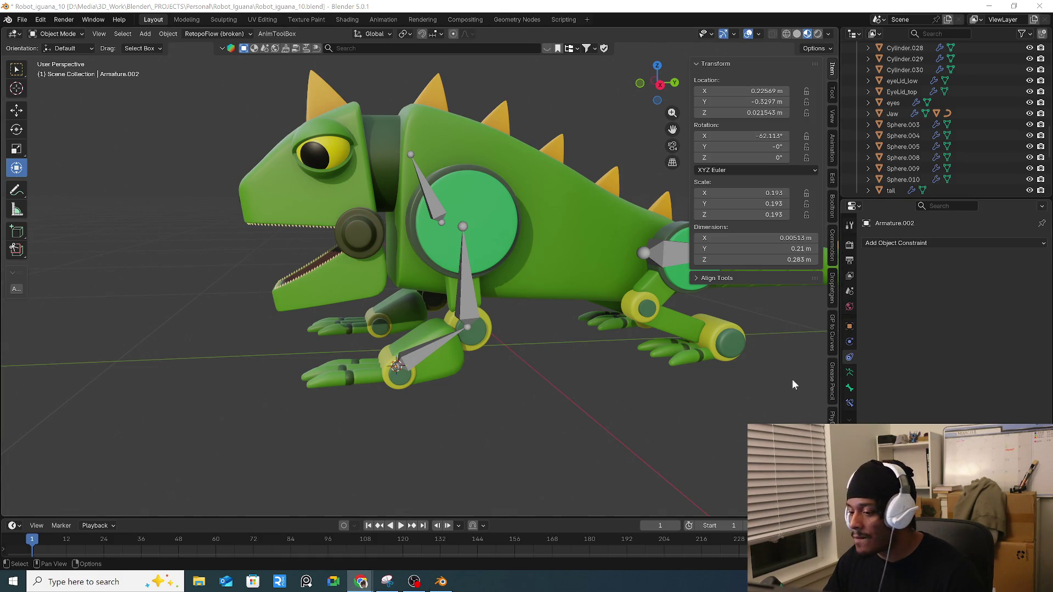
key("alt+Tab")
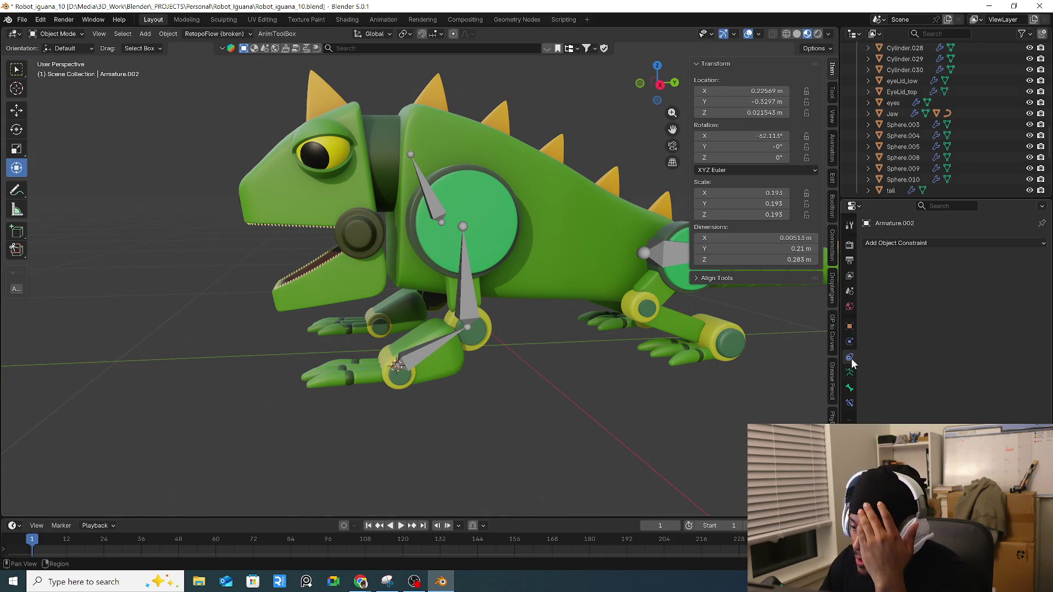
left_click(963, 244)
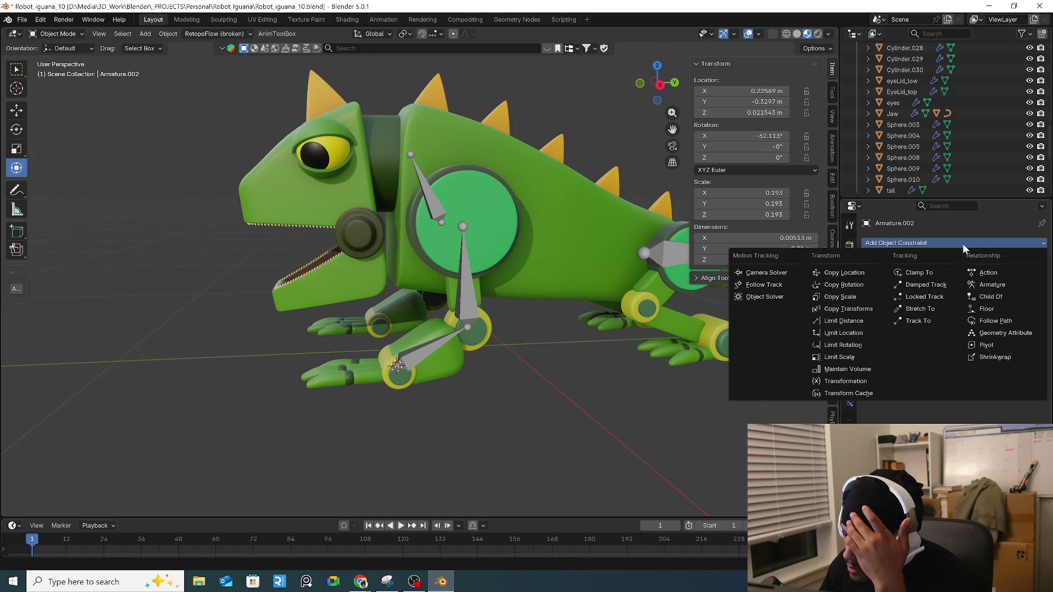
Step: Select the armature at the front foot and bring up the Shift+A Add menu
left_click(436, 364)
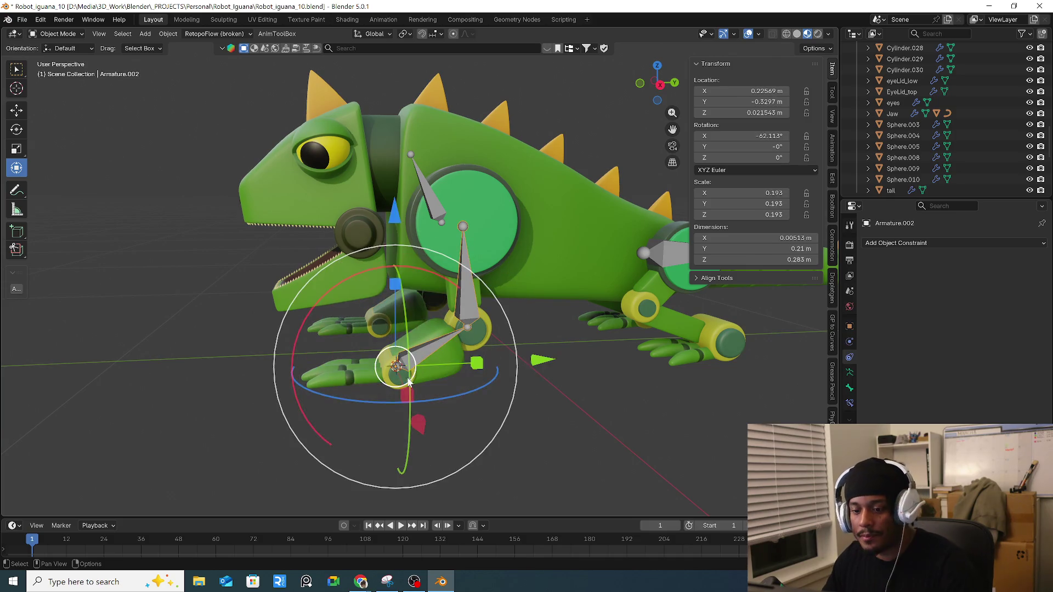
middle_click_drag(410, 402, 432, 412)
right_click(432, 411)
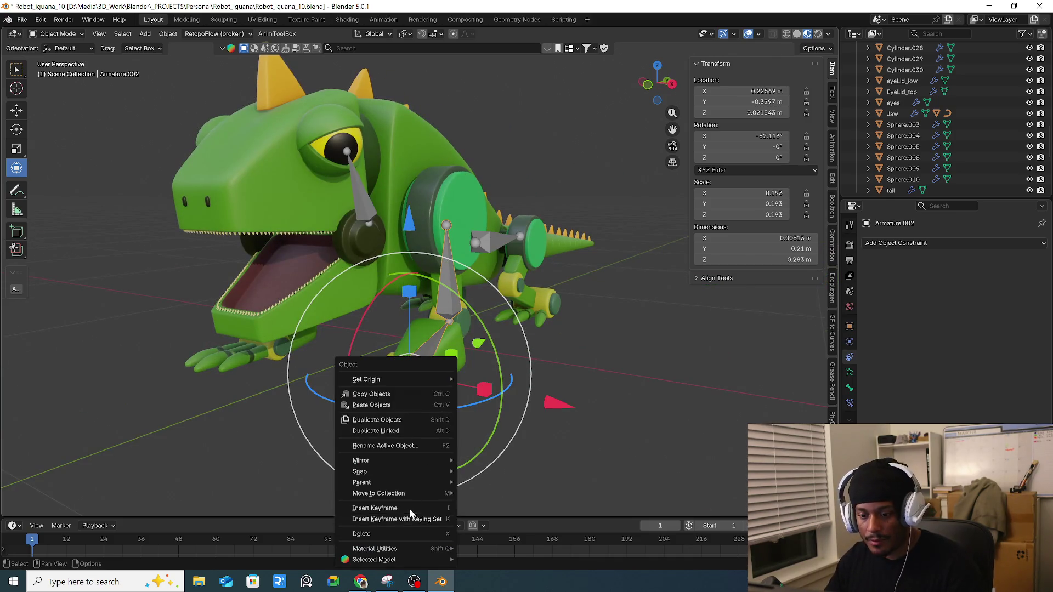
key("shift+a")
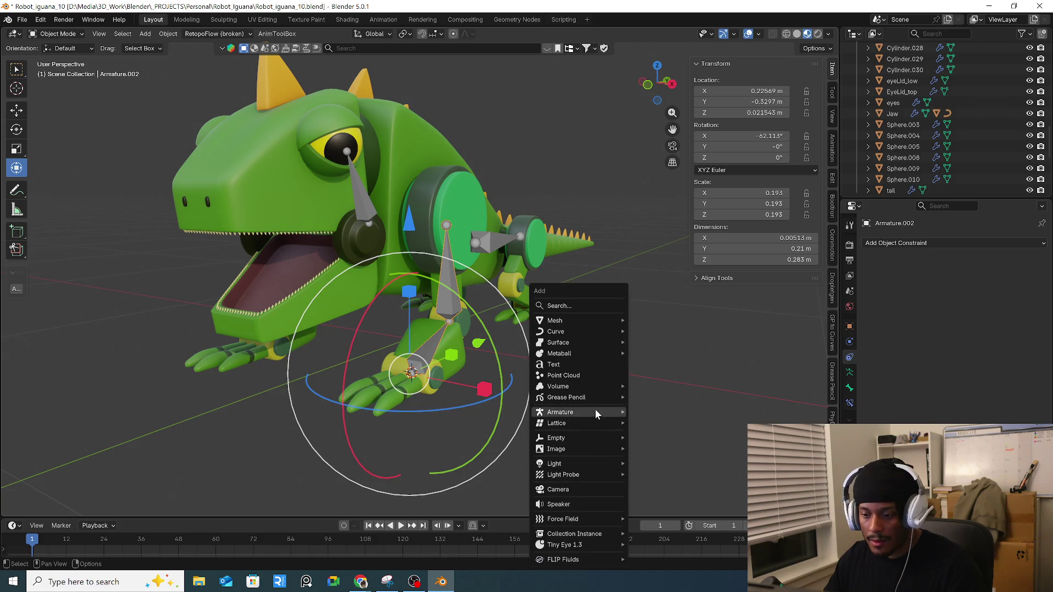
Step: Add a Cube empty at the front foot and scale it down to 0.058
mouse_move(601, 439)
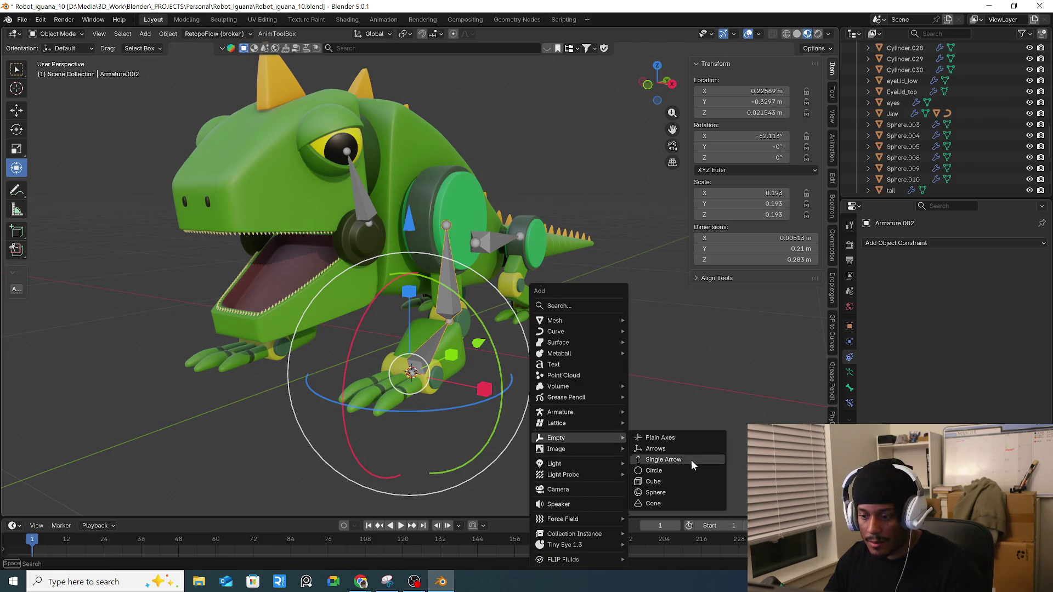
left_click(674, 483)
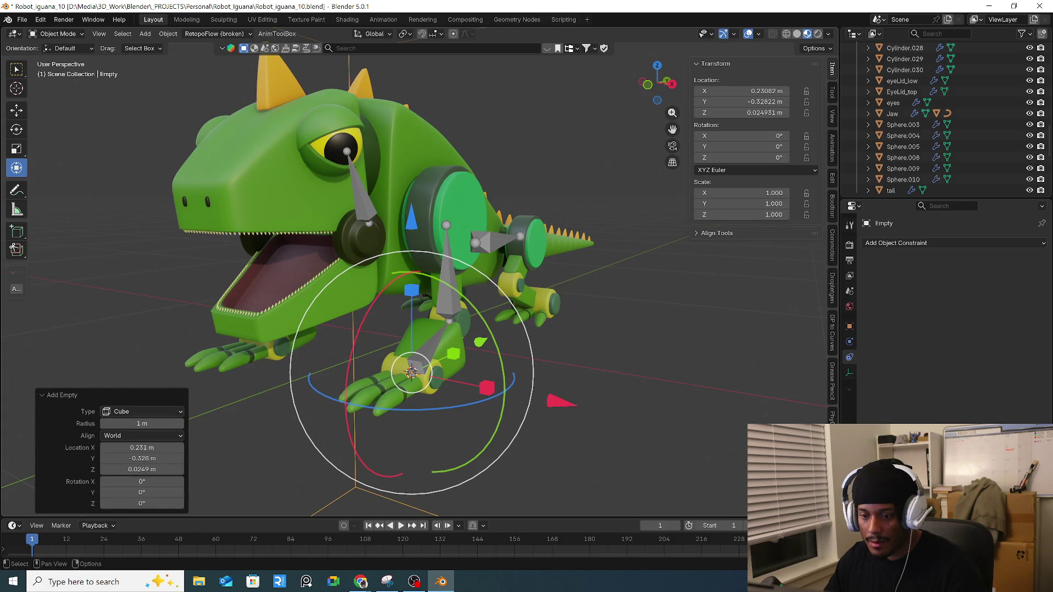
key("s")
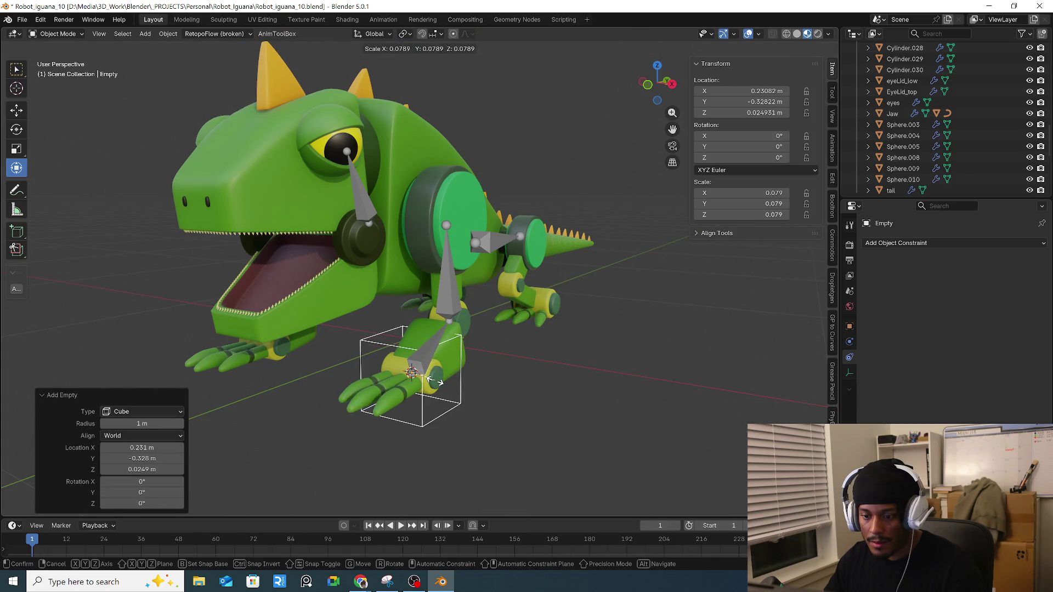
left_click(430, 375)
Step: Raise the cube empty along Z to 0.053715 m in Right Ortho view, then select it
key("KP_3")
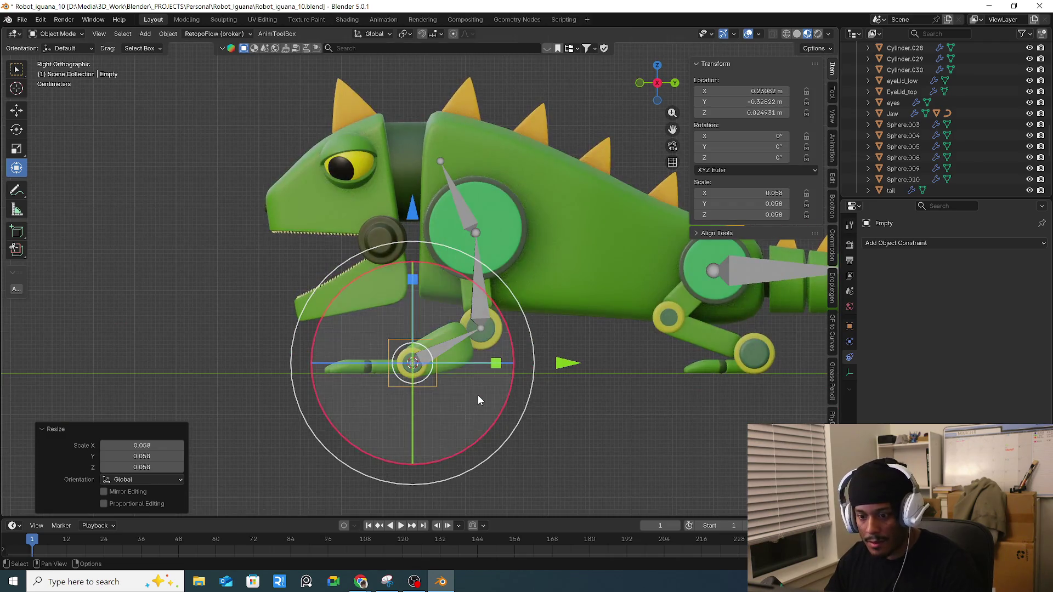
scroll(477, 395, "up", 3)
key("g")
key("z")
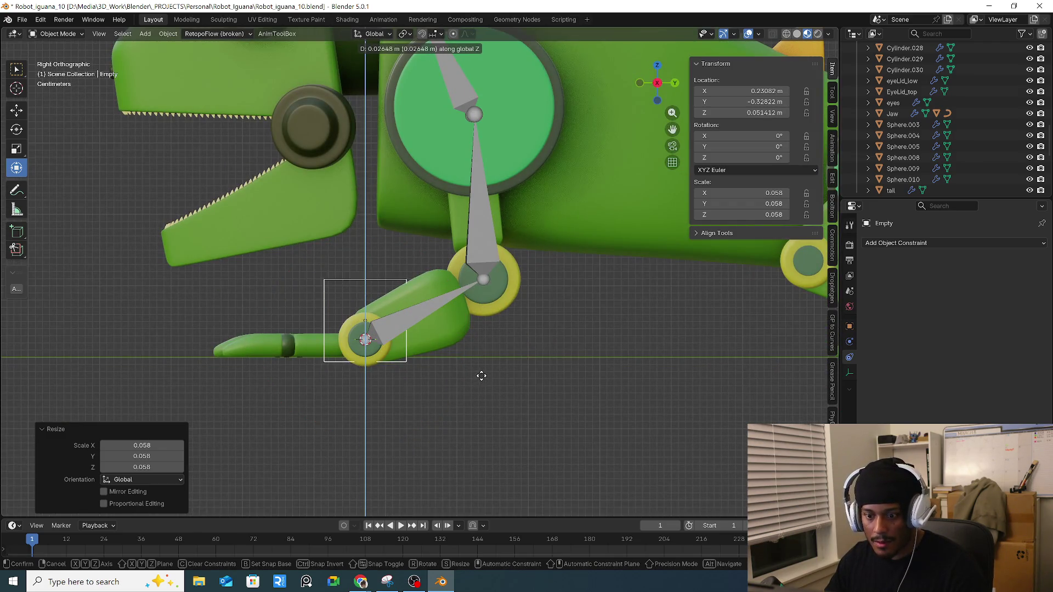
left_click(482, 375)
mouse_move(482, 375)
middle_mouse_down()
mouse_move(594, 403)
mouse_move(544, 403)
mouse_move(416, 326)
middle_mouse_up()
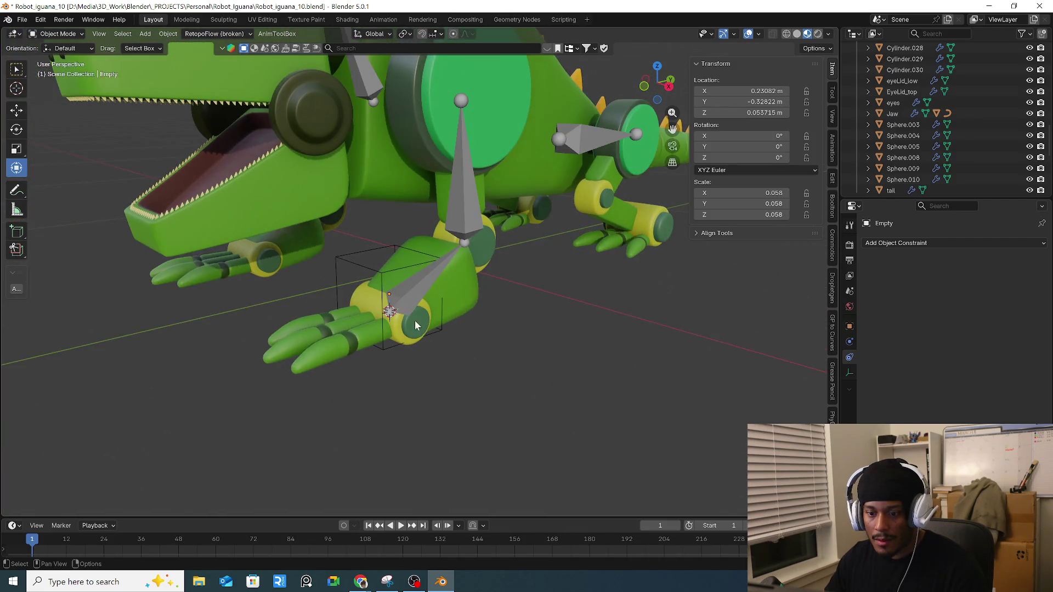
left_click(404, 267)
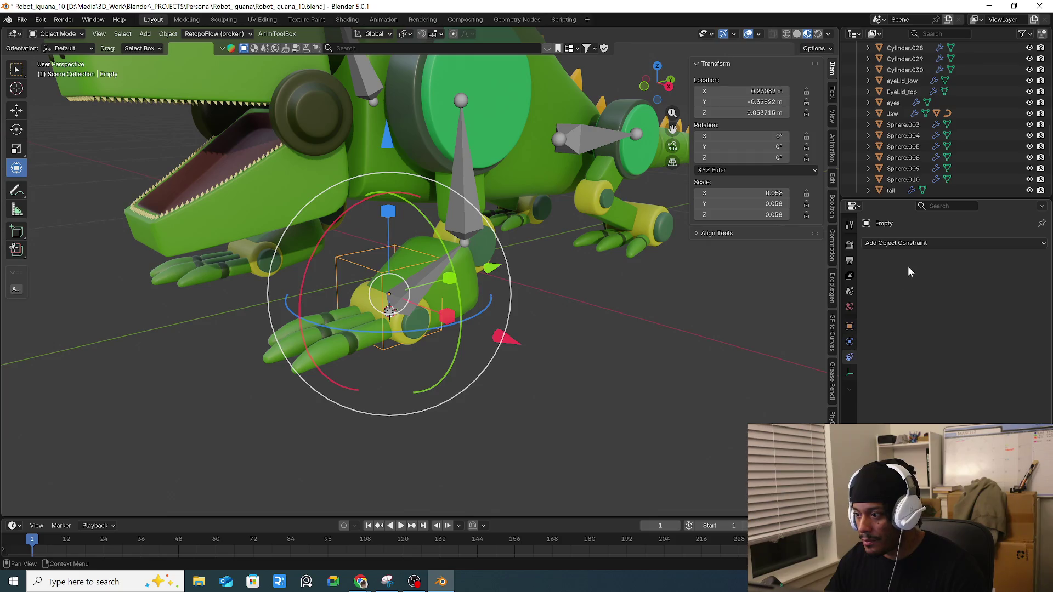
Step: Check the constraint list, then select the leg armature Armature.002 instead of the empty
left_click(924, 243)
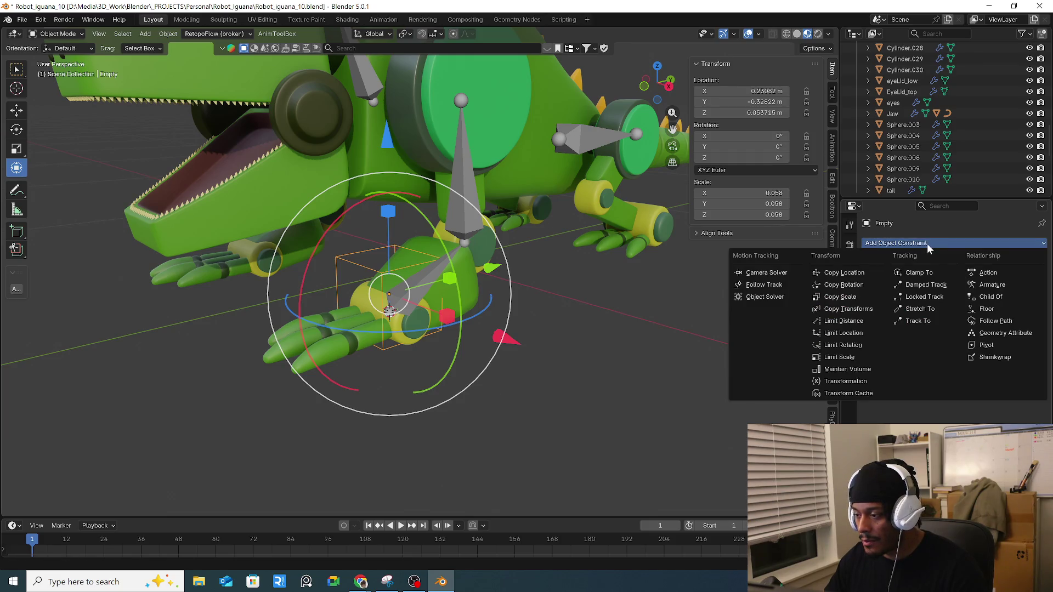
key("Escape")
middle_click_drag(555, 363, 395, 315)
left_click(391, 312)
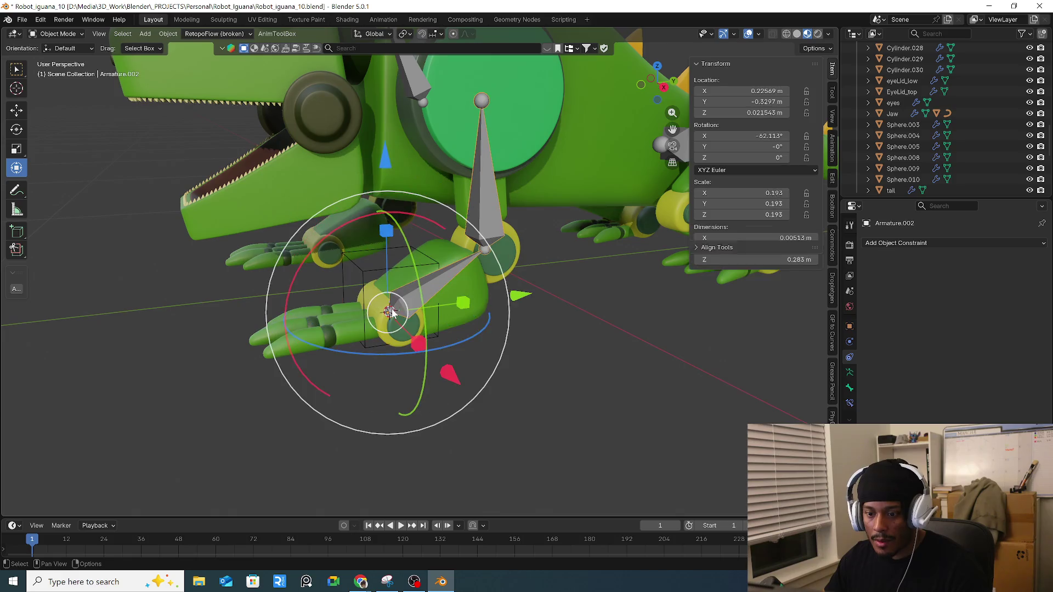
left_click(914, 243)
key("Escape")
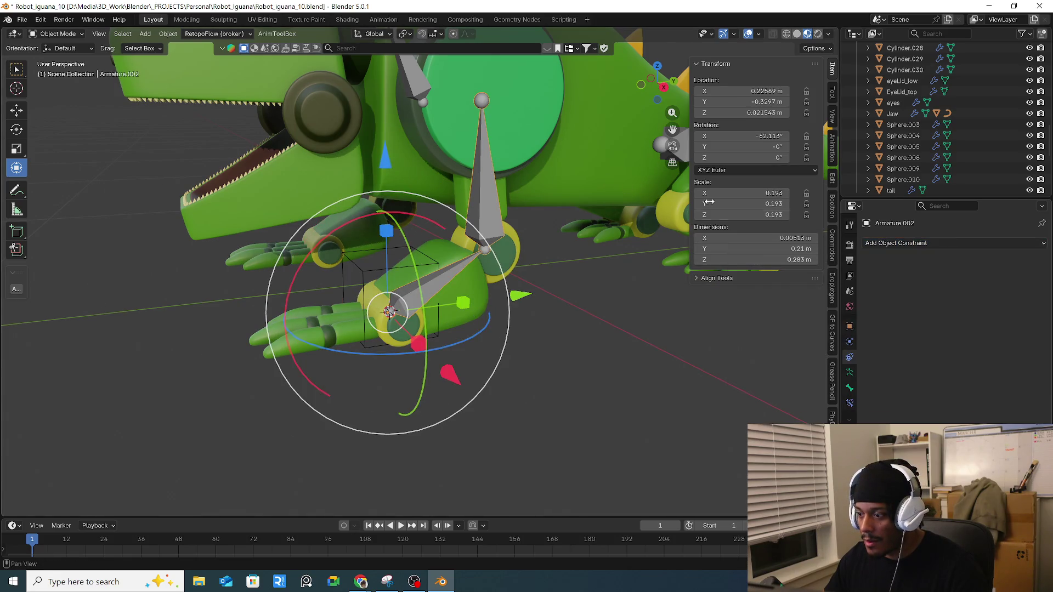
Step: Switch Armature.002 into Edit Mode and show its Armature Data properties
left_click(55, 34)
left_click(52, 59)
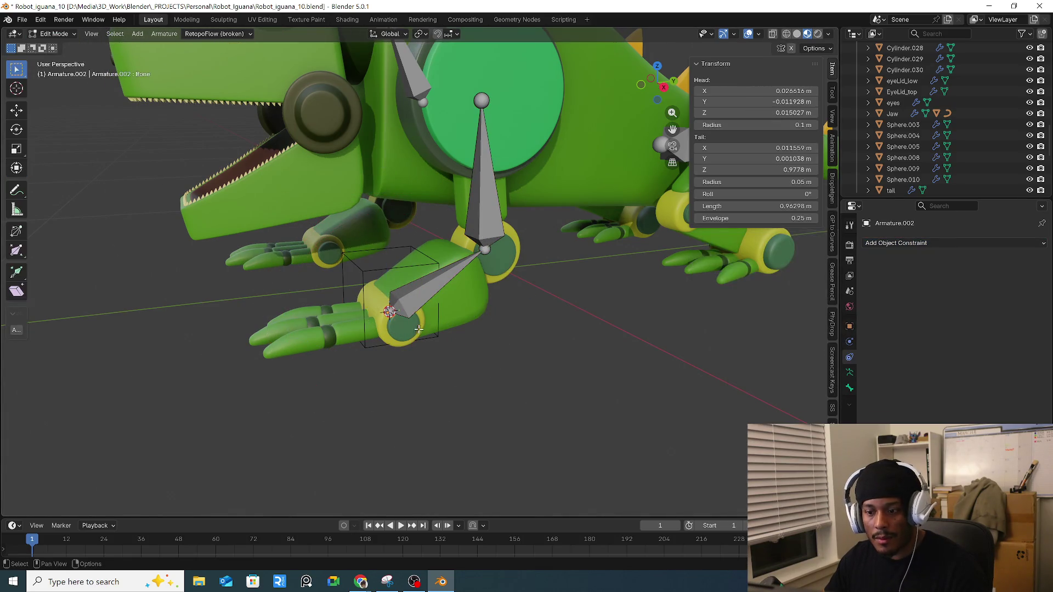
left_click(893, 245)
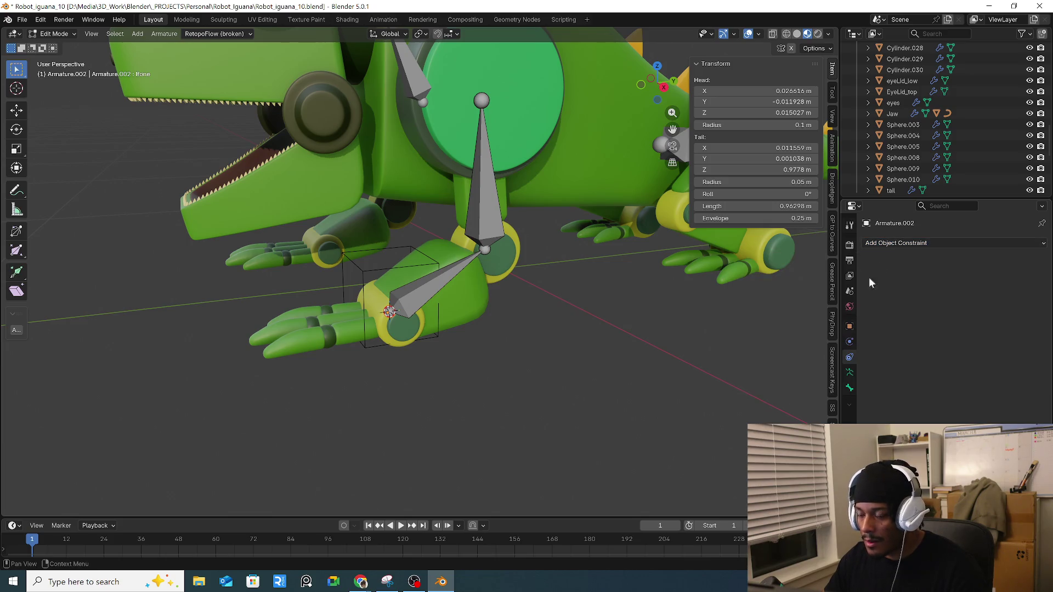
left_click(850, 342)
left_click(850, 372)
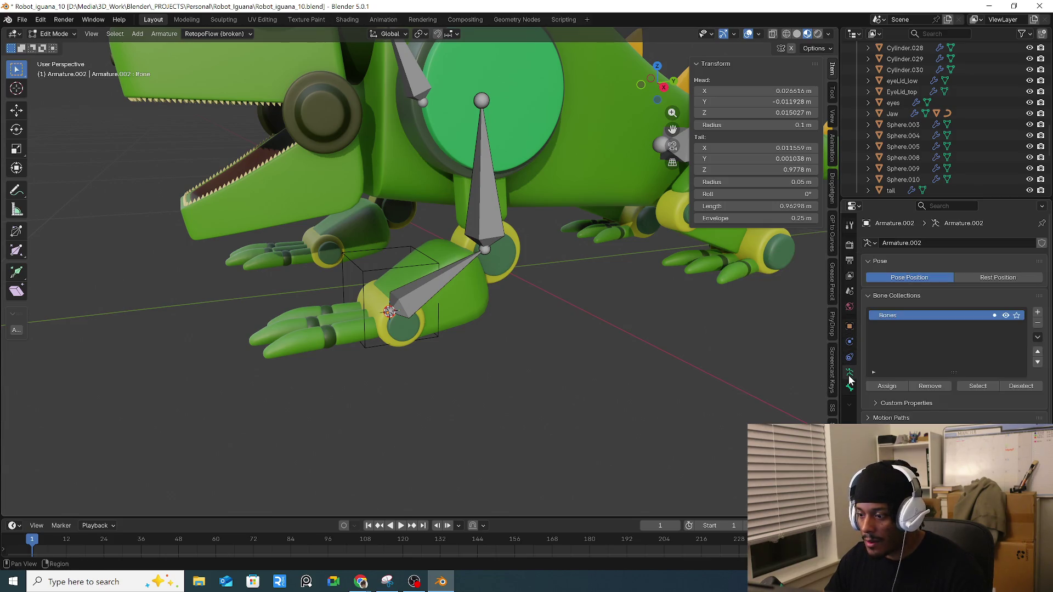
left_click(41, 19)
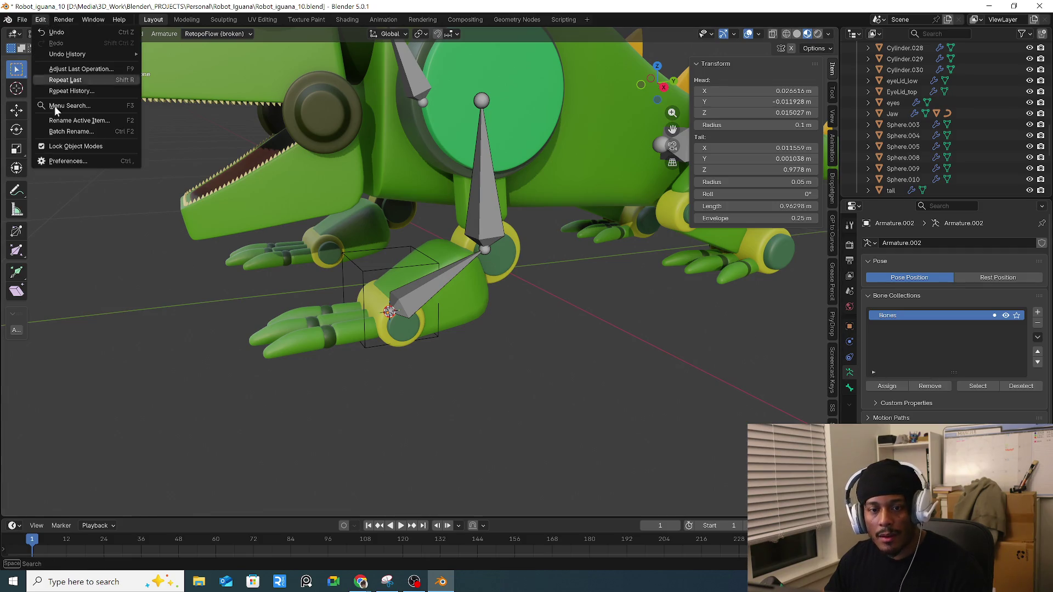
Step: Search Preferences add-ons for 'Ik', expand IK-FK Snapping Tool, then view the Get Extensions list
left_click(65, 162)
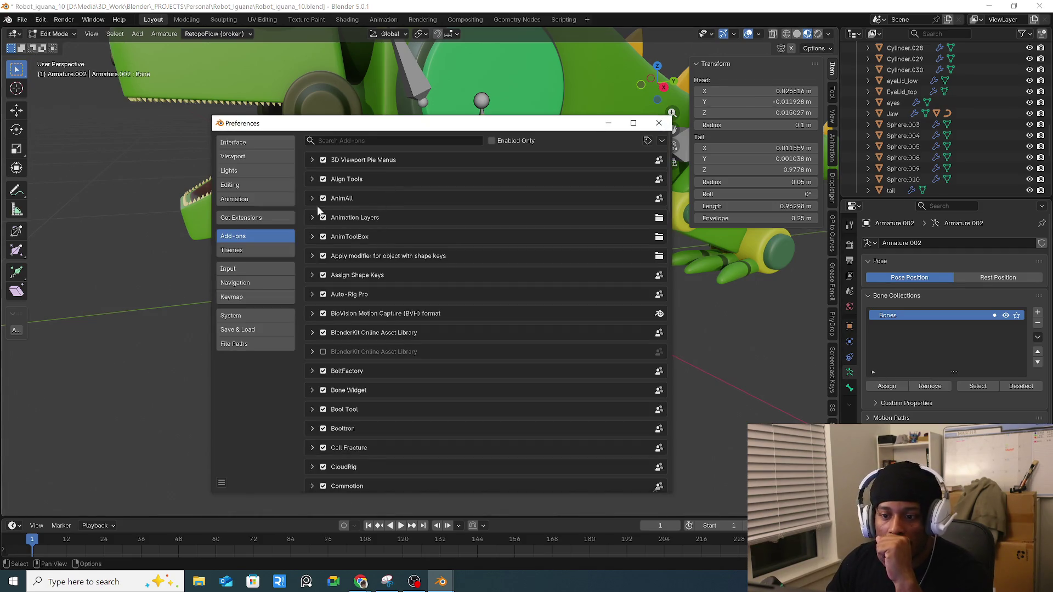
left_click(361, 141)
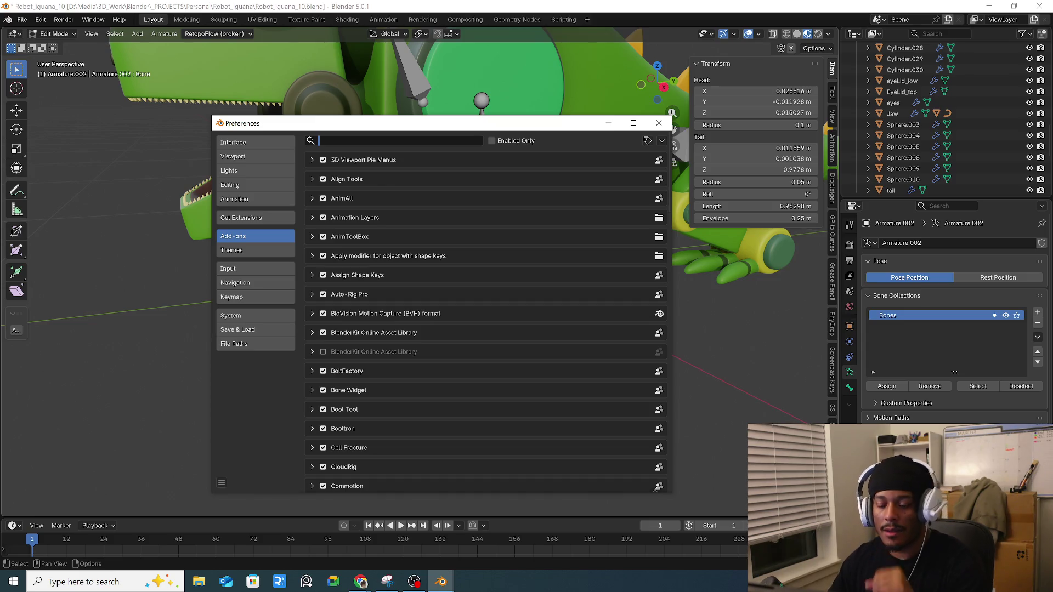
type("Ik")
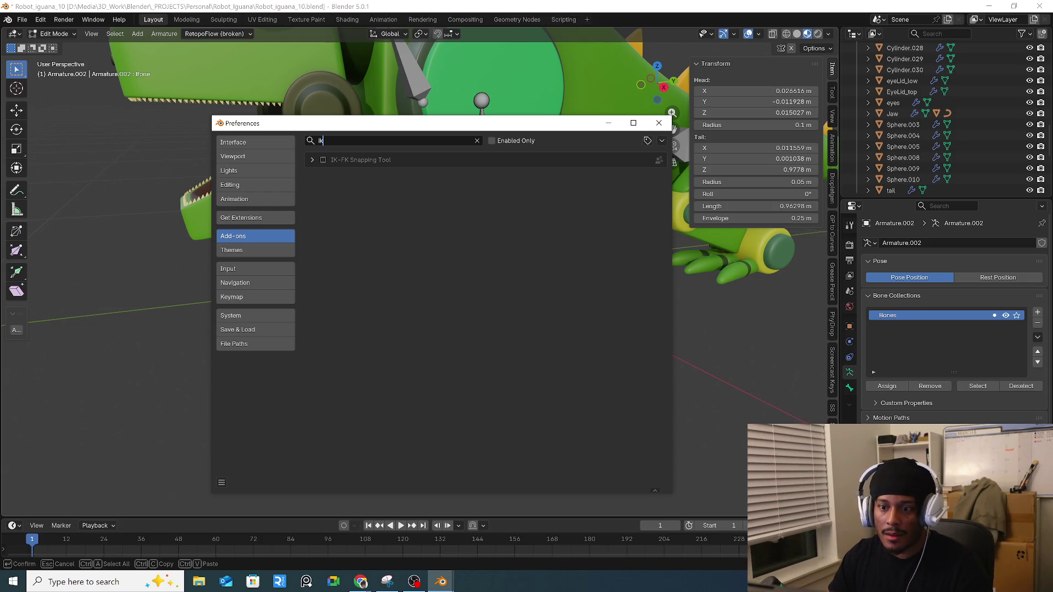
left_click(313, 160)
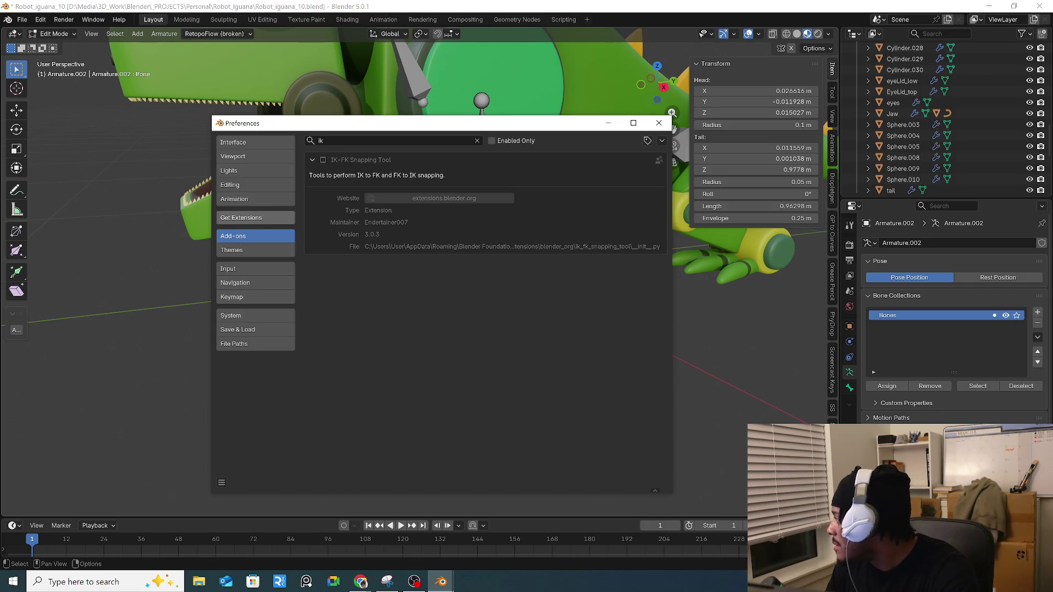
left_click(240, 218)
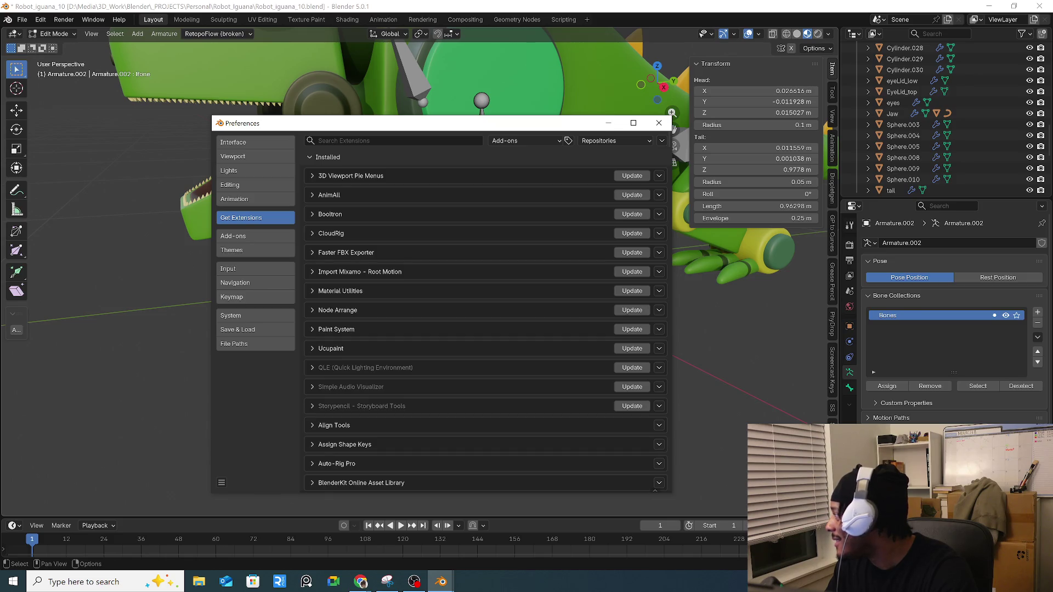
key("alt+Tab")
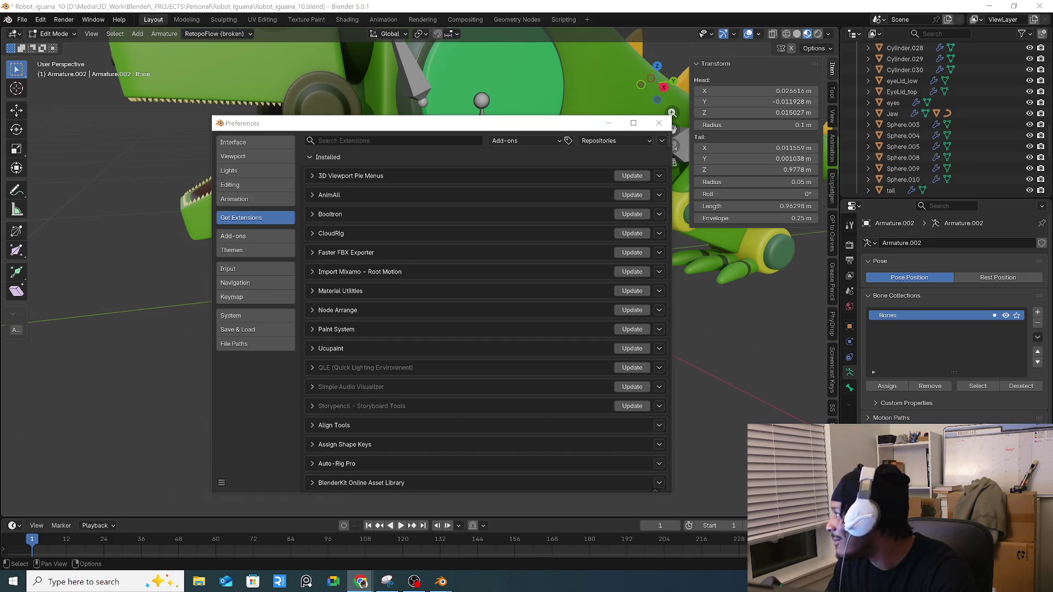
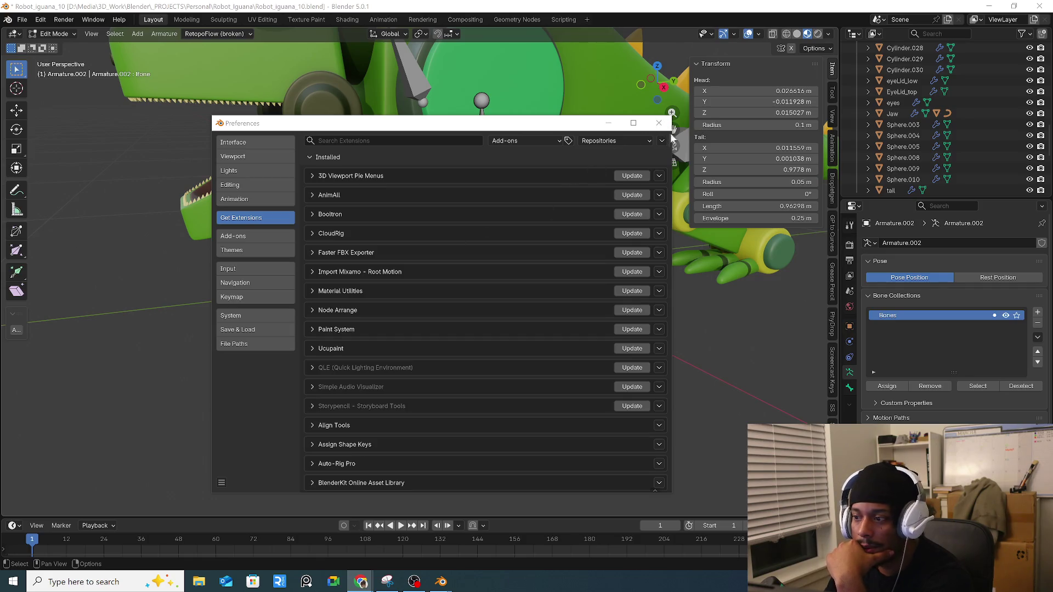
Step: Close Preferences, select the lower leg bone and switch the armature into Pose Mode
left_click(659, 124)
left_click(409, 302)
left_click(53, 34)
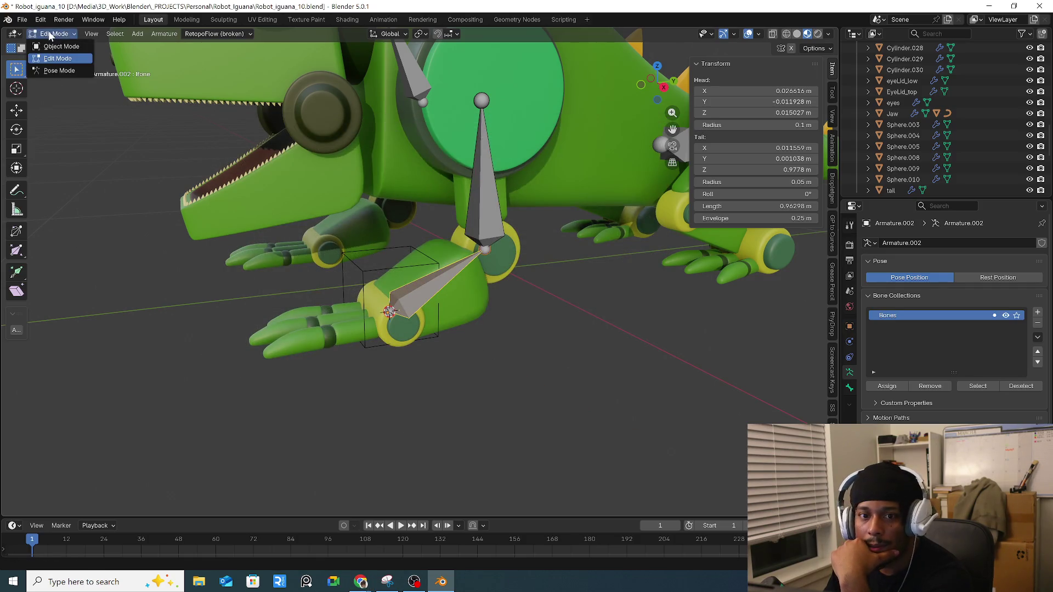
left_click(60, 70)
Step: Review the lower leg bone's constraints and Inverse Kinematics settings in Bone Properties
left_click(850, 388)
left_click(849, 357)
left_click(957, 246)
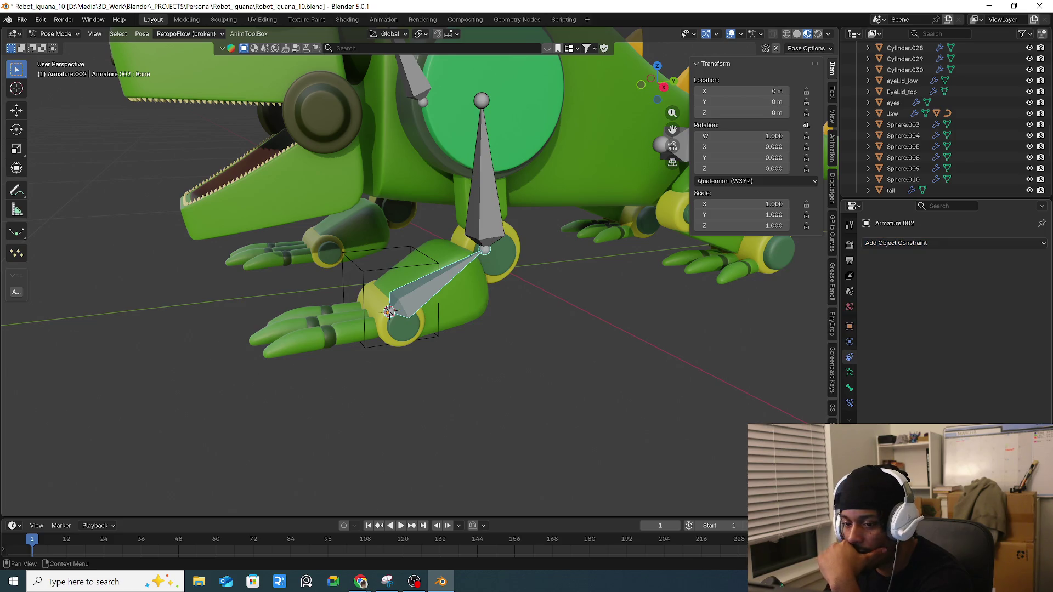
left_click(850, 389)
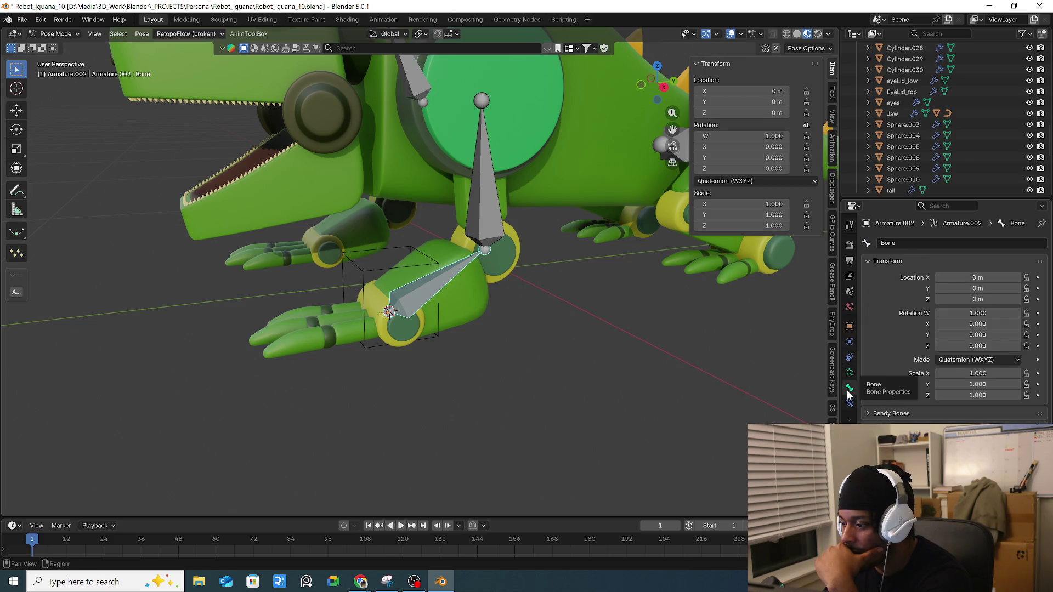
scroll(898, 377, "down", 2)
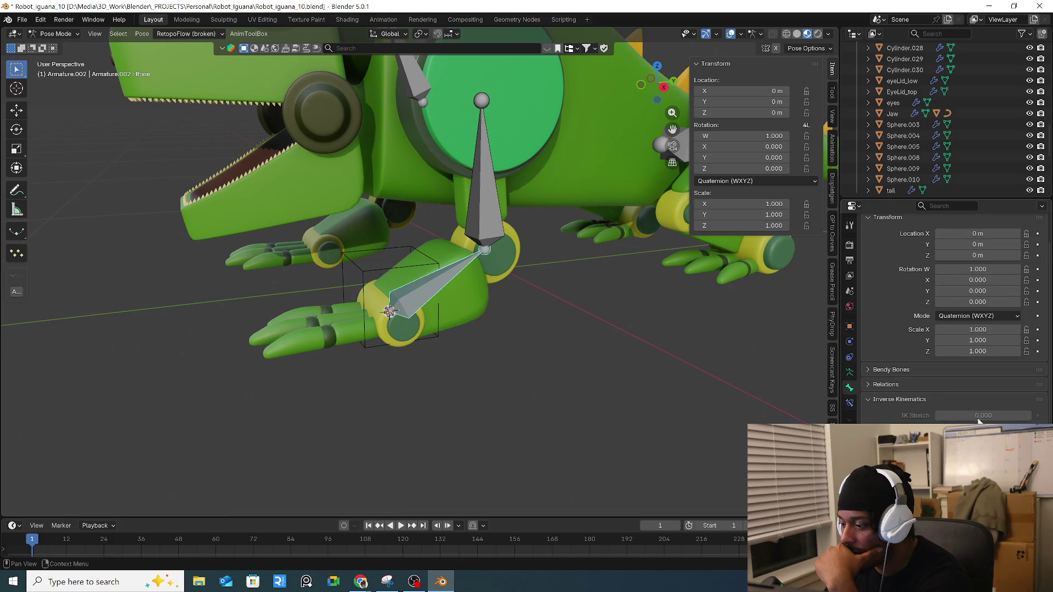
scroll(1004, 418, "down", 6)
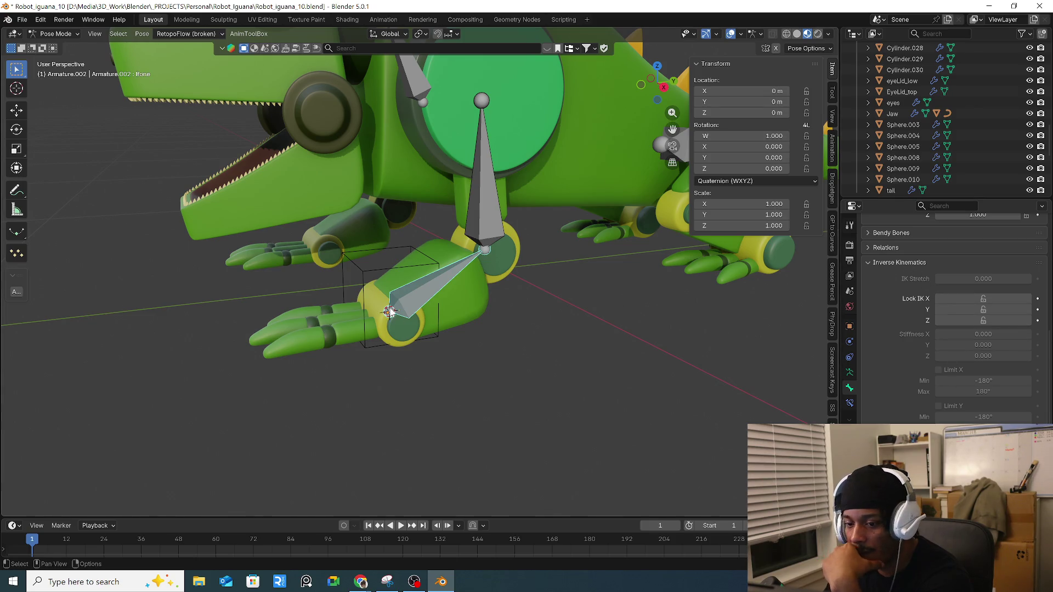
Step: Deselect the bone, return to Object Mode and select the Empty at the front foot
left_click(400, 266)
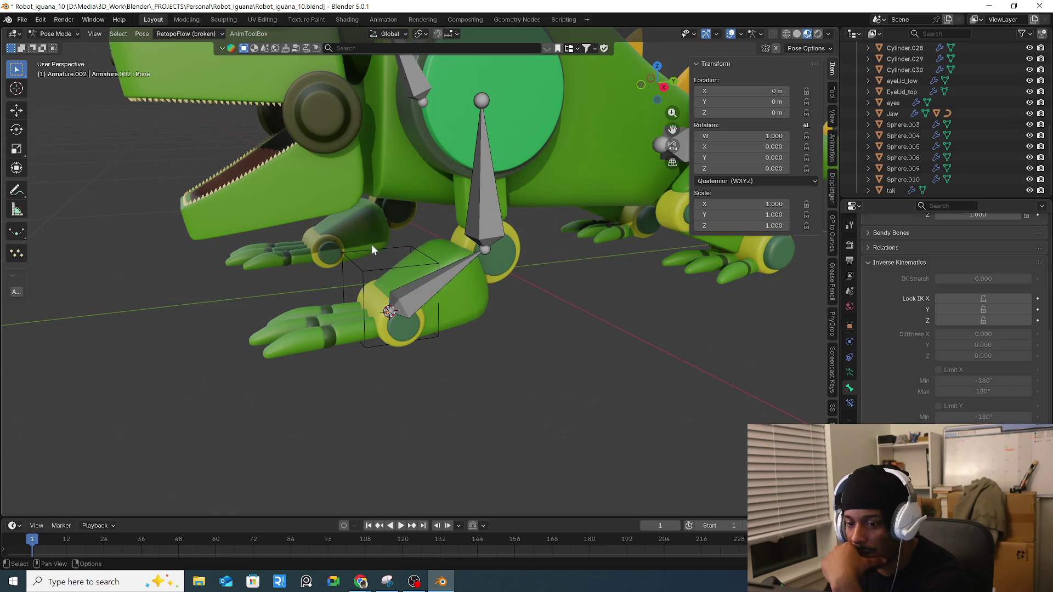
left_click(55, 34)
left_click(55, 54)
left_click(362, 280)
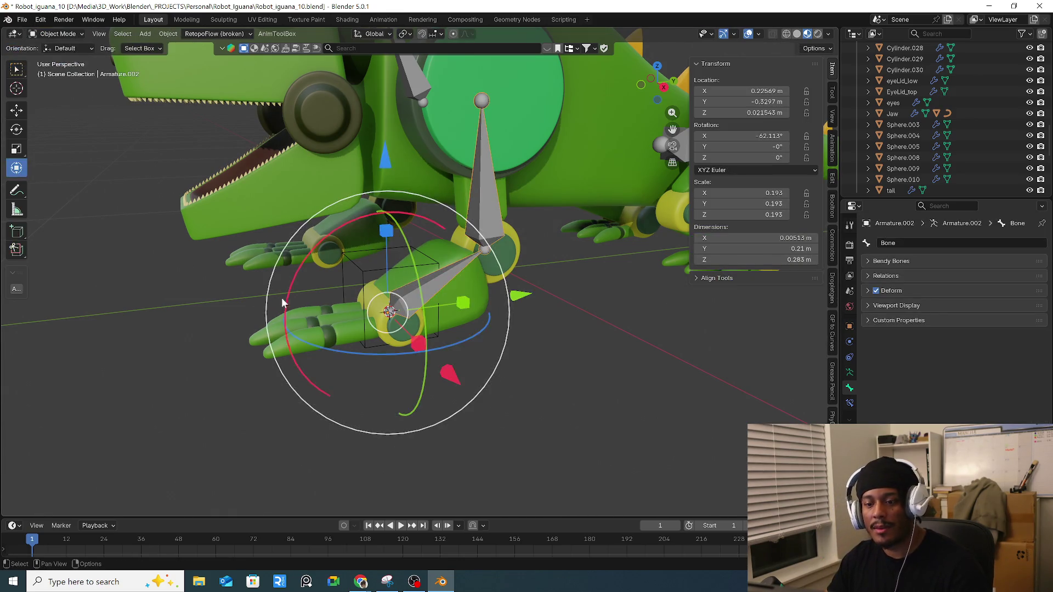
left_click(362, 280)
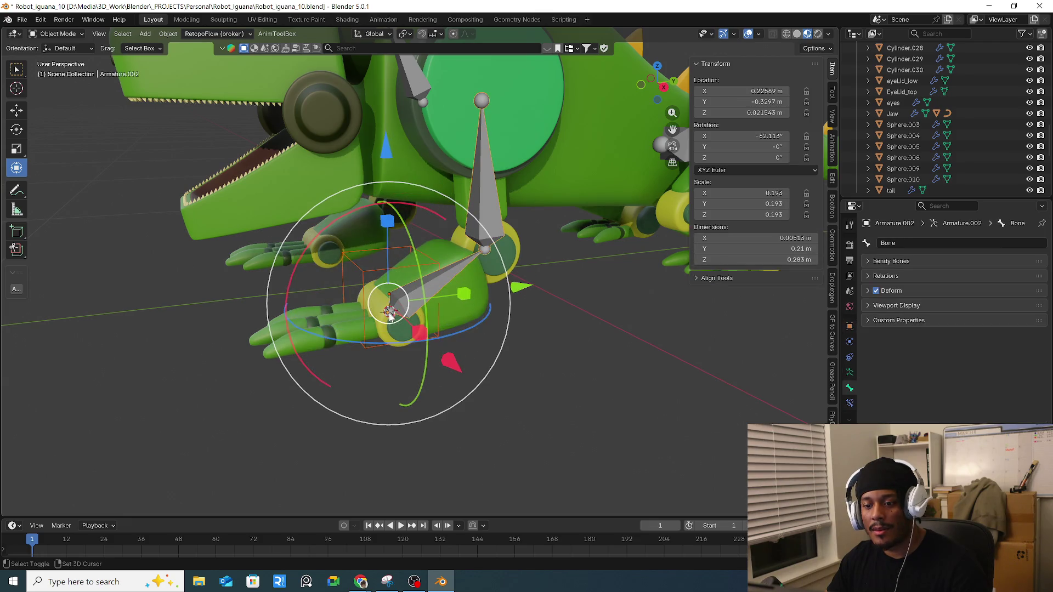
left_click(362, 280)
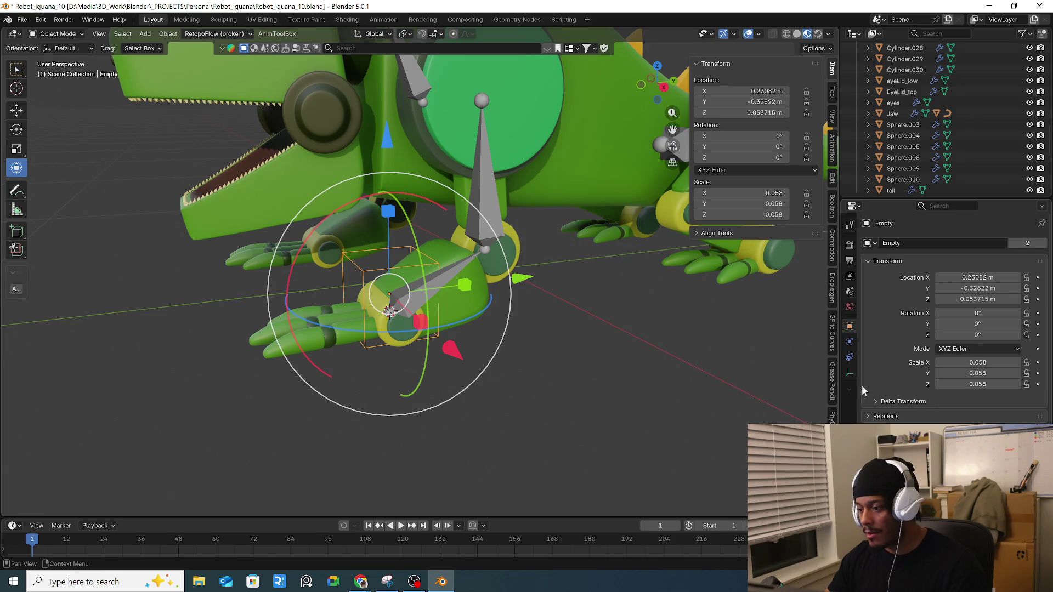
left_click(849, 357)
left_click(923, 243)
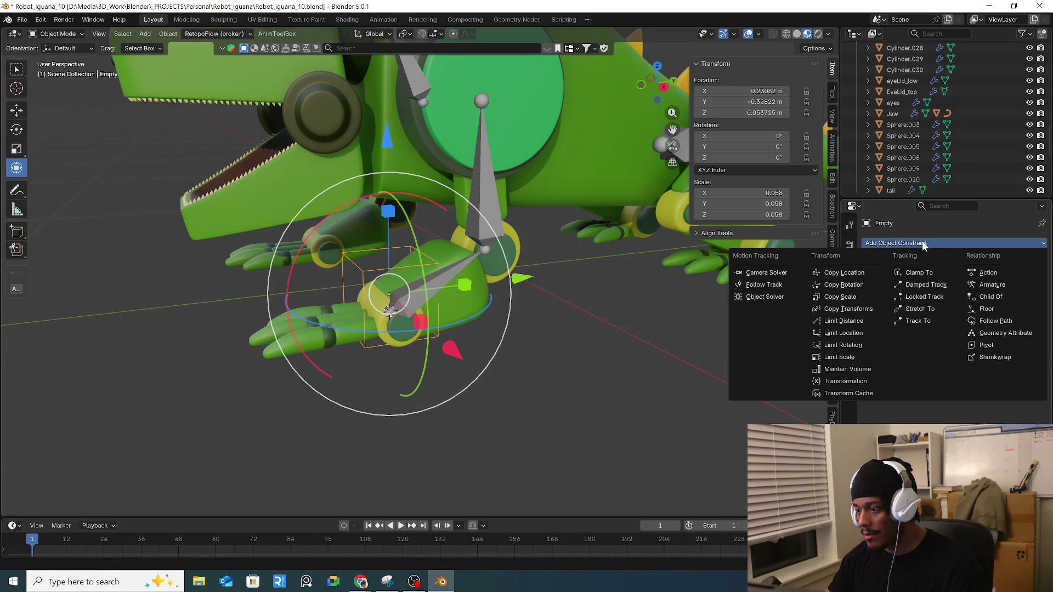
left_click(923, 243)
left_click(849, 341)
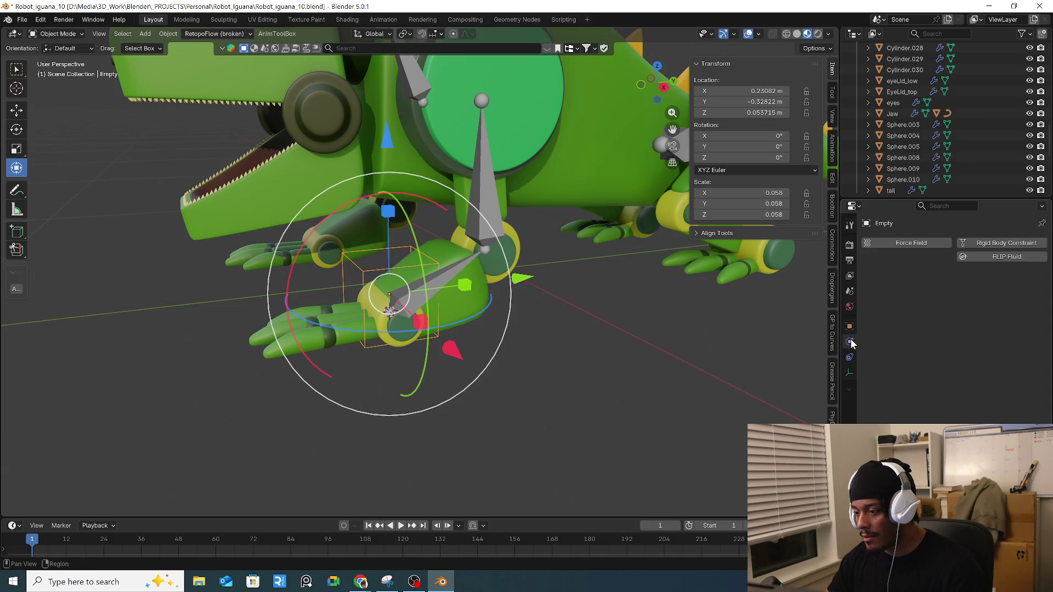
left_click(850, 326)
left_click(594, 370)
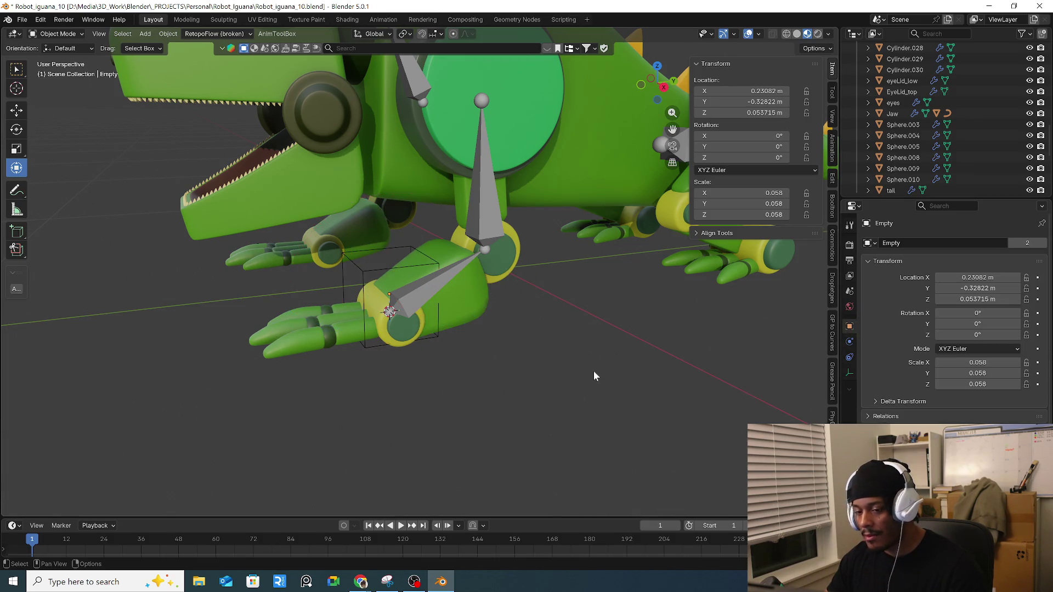
middle_click_drag(578, 346, 516, 349)
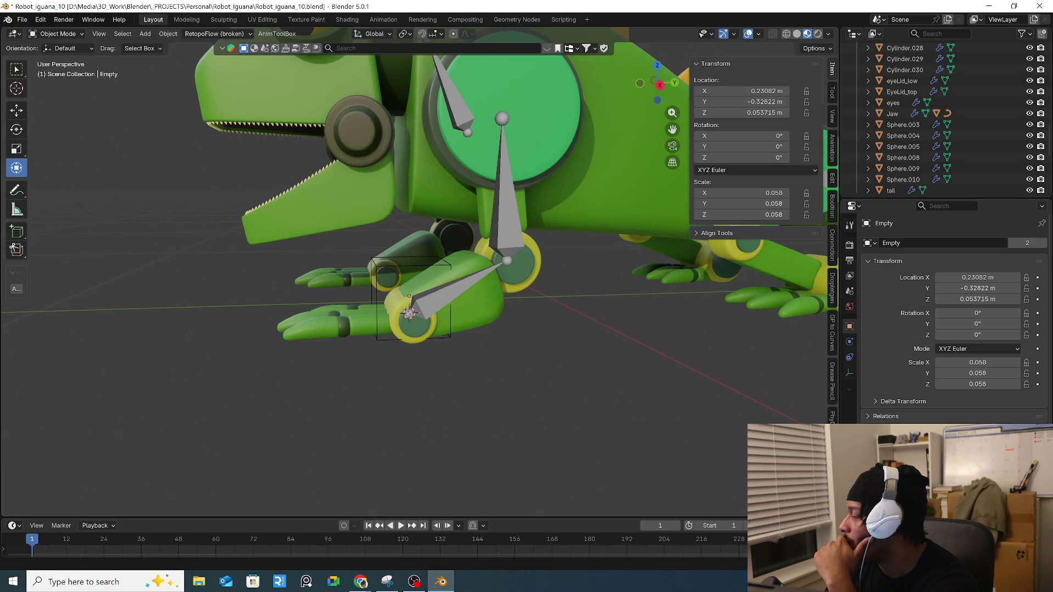
left_click(40, 21)
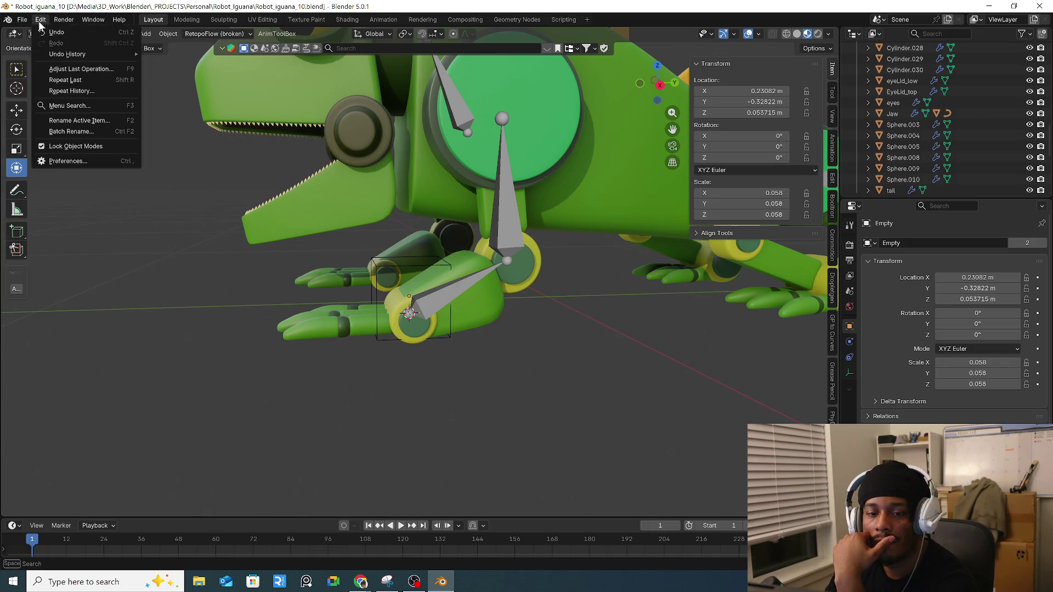
left_click(83, 162)
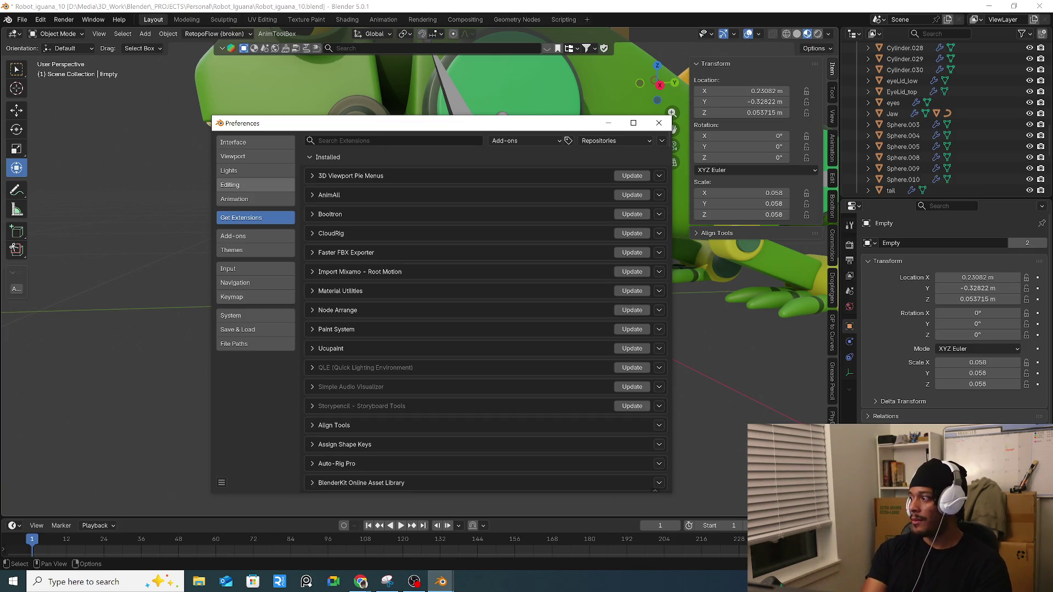
left_click(351, 140)
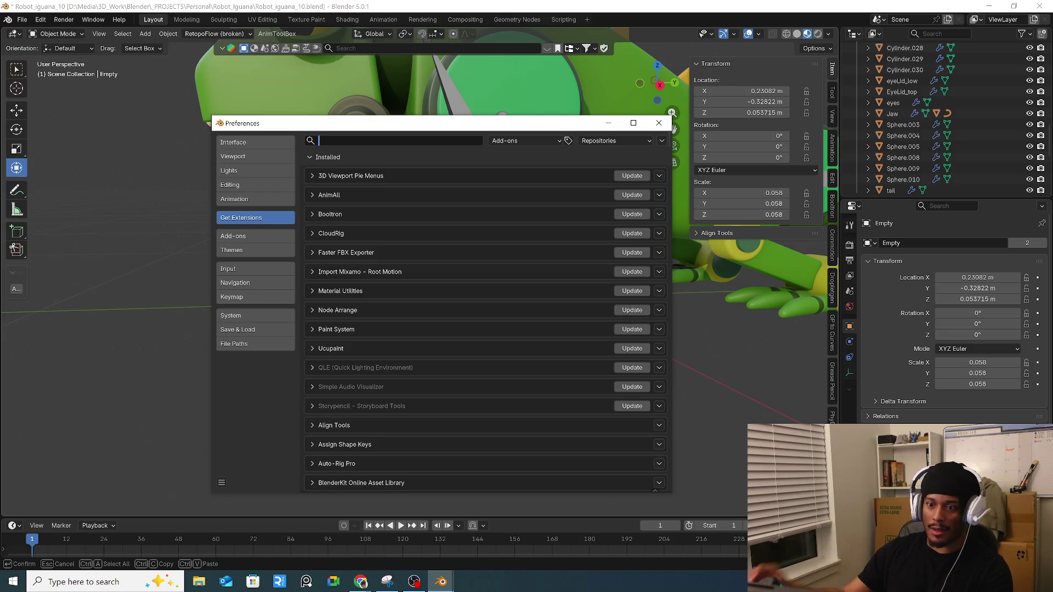
type("arm")
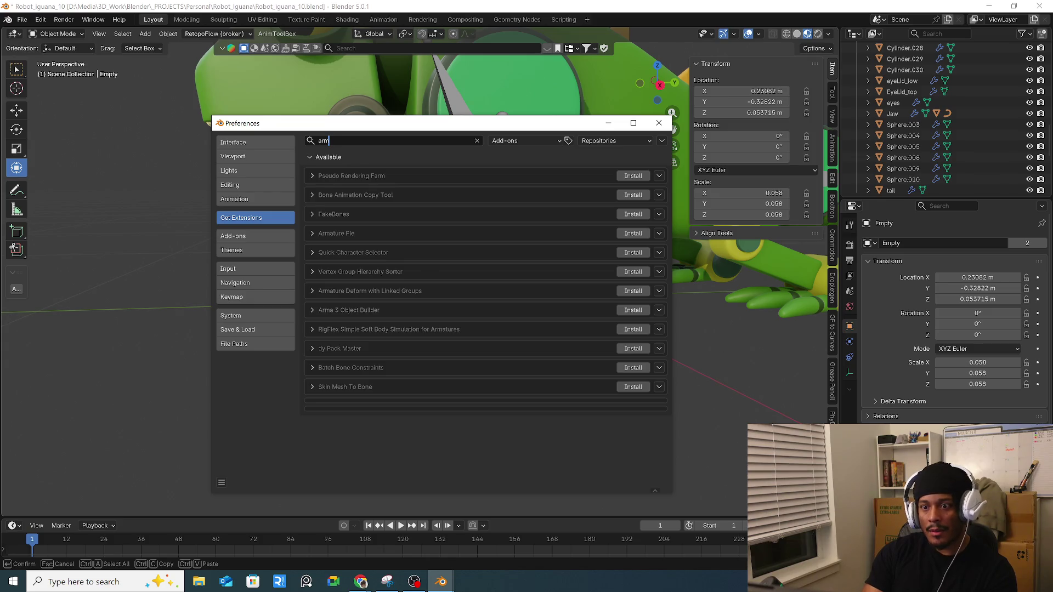
type("ature")
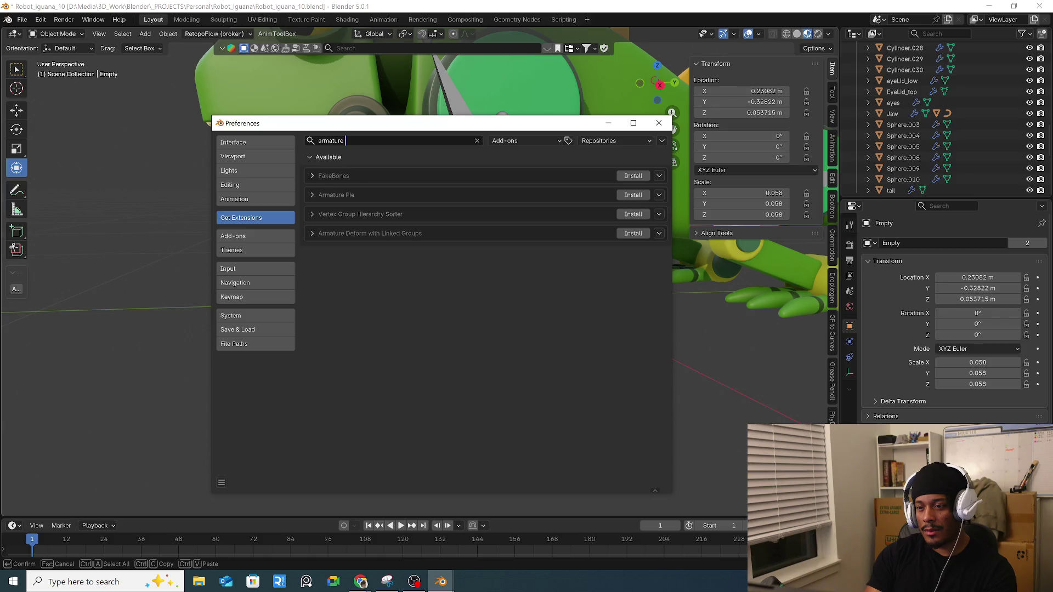
key("BackSpace")
key("BackSpace")
key("BackSpace")
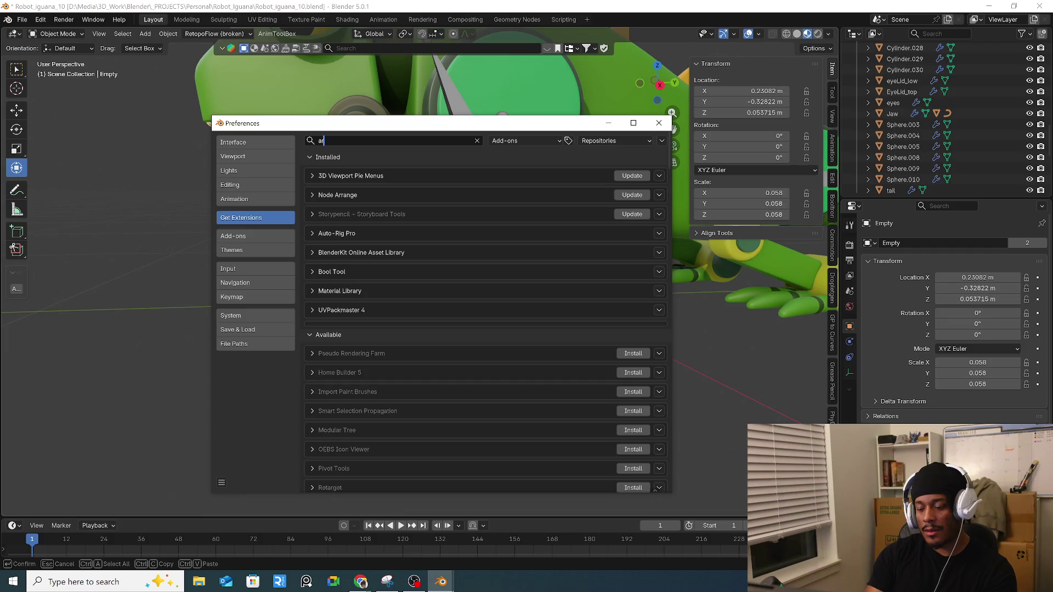
key("BackSpace")
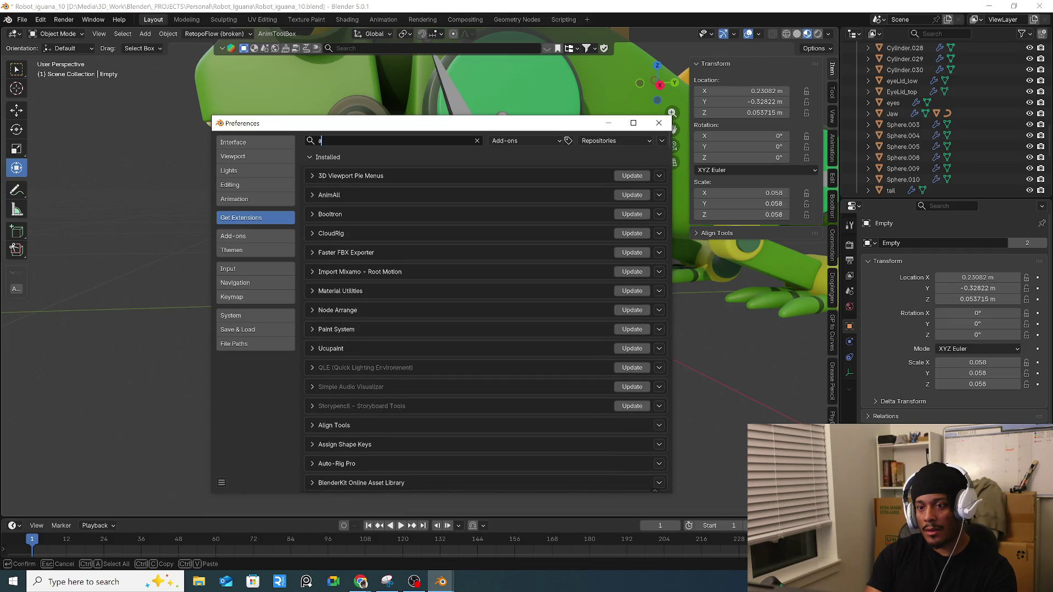
key("BackSpace")
type("Ik")
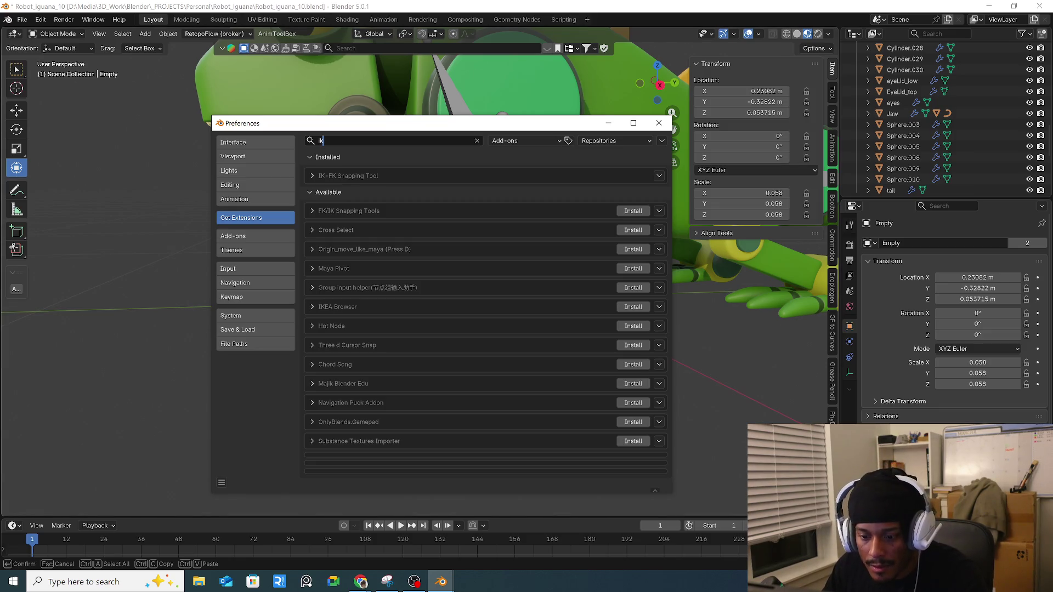
left_click(659, 123)
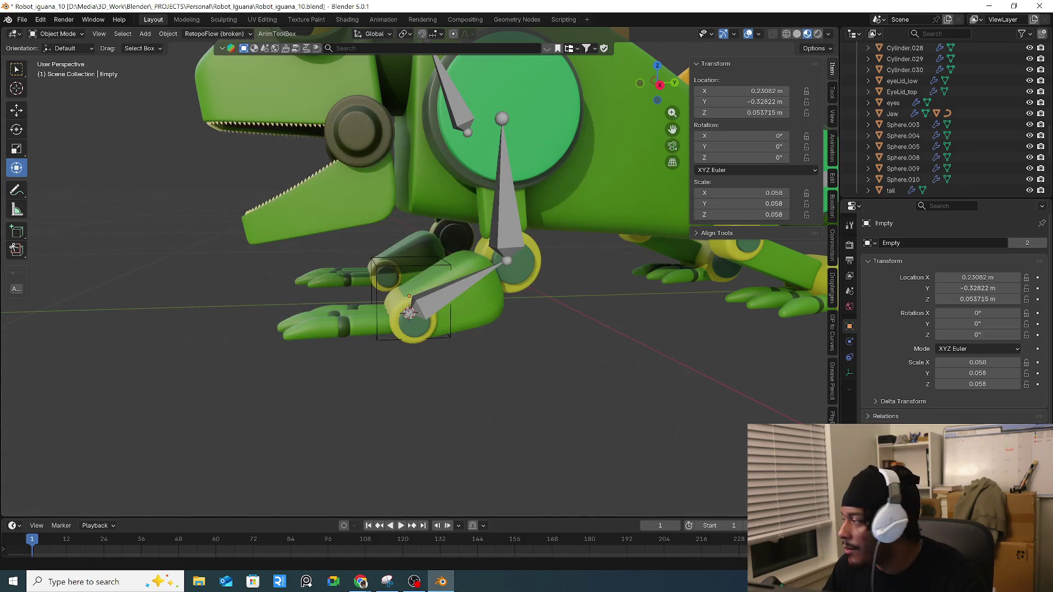
Step: Select Armature.002's leg bone in Top Orthographic view and enter Edit Mode
key("alt+Tab")
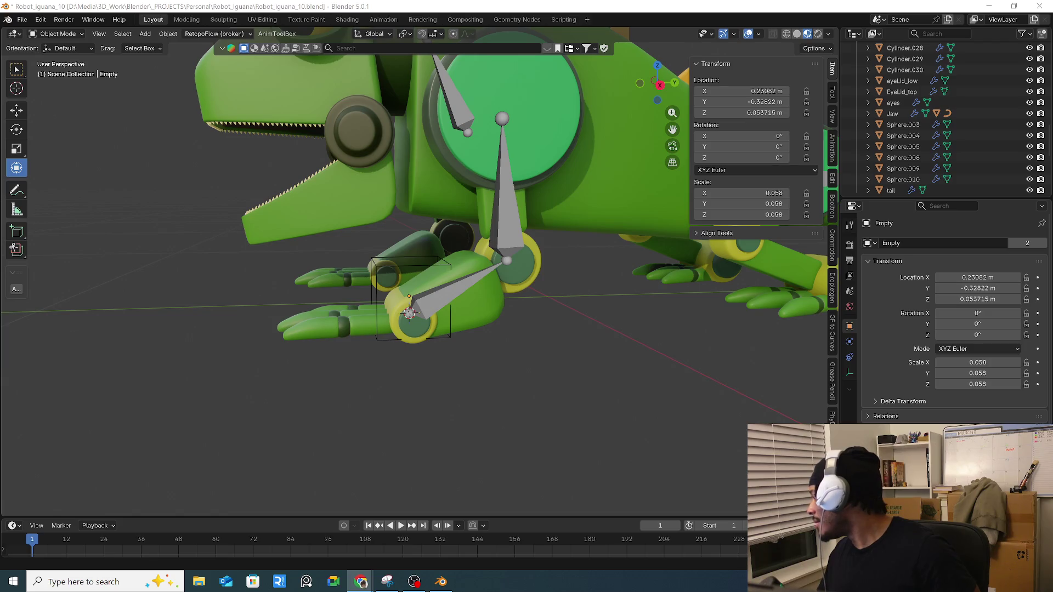
mouse_move(657, 251)
middle_mouse_down()
mouse_move(478, 246)
mouse_move(511, 288)
mouse_move(463, 274)
mouse_move(453, 255)
mouse_move(499, 305)
mouse_move(489, 340)
mouse_move(464, 279)
mouse_move(468, 294)
middle_mouse_up()
left_click(505, 281)
key("KP_7")
key("Tab")
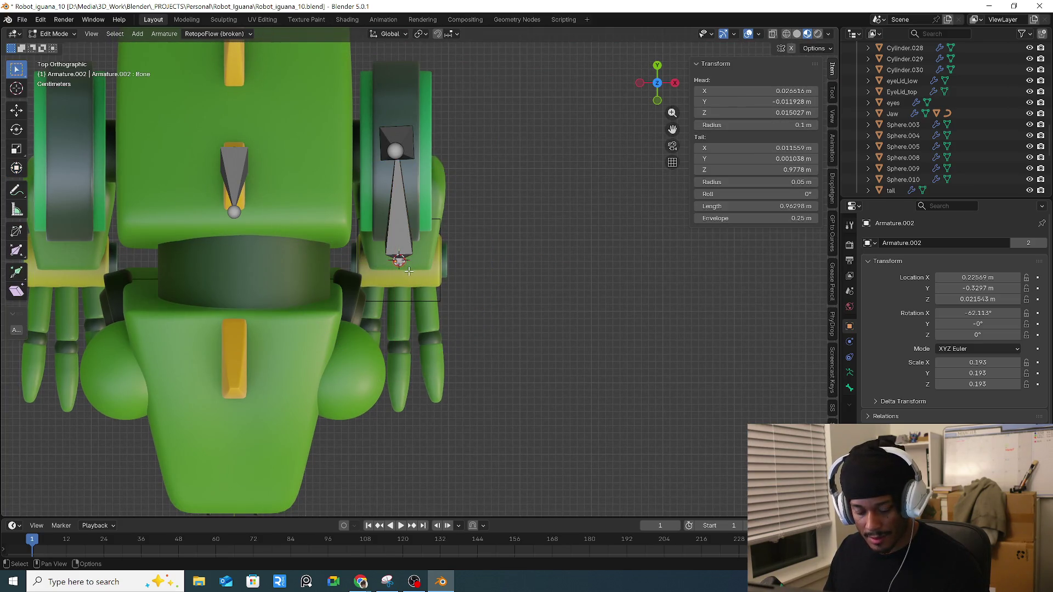
Step: Extrude toe bones from the leg's toe joint out to the middle toe's tip
key("e")
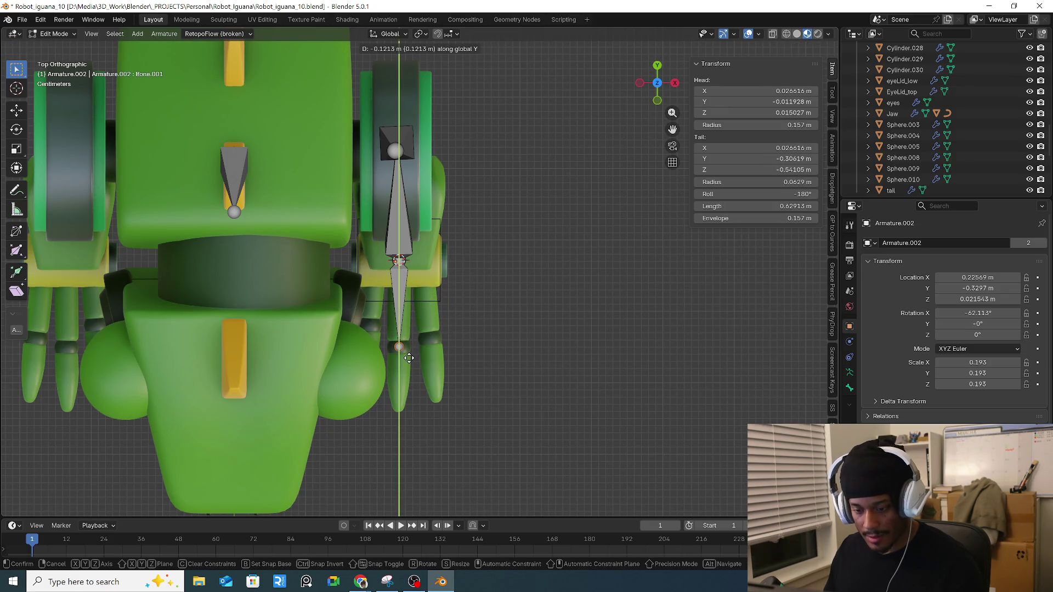
left_click(410, 360)
key("e")
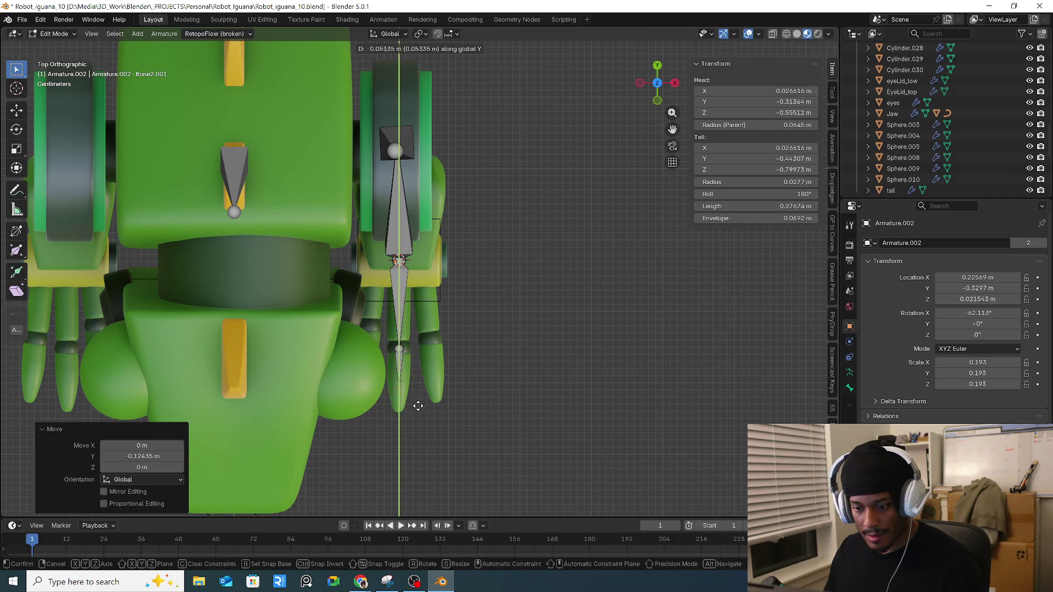
left_click(421, 424)
left_click(399, 262)
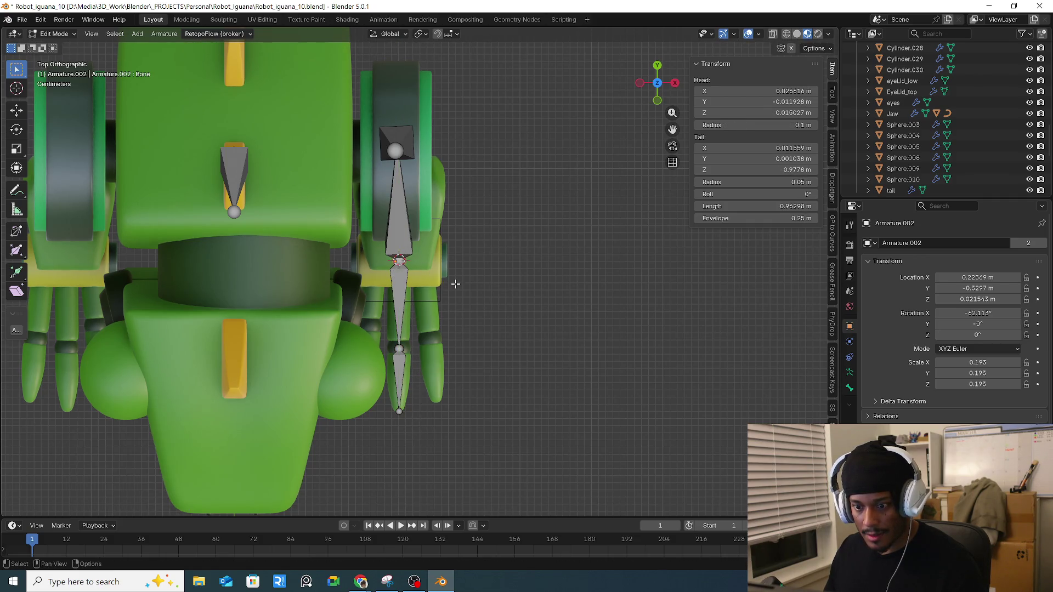
key("e")
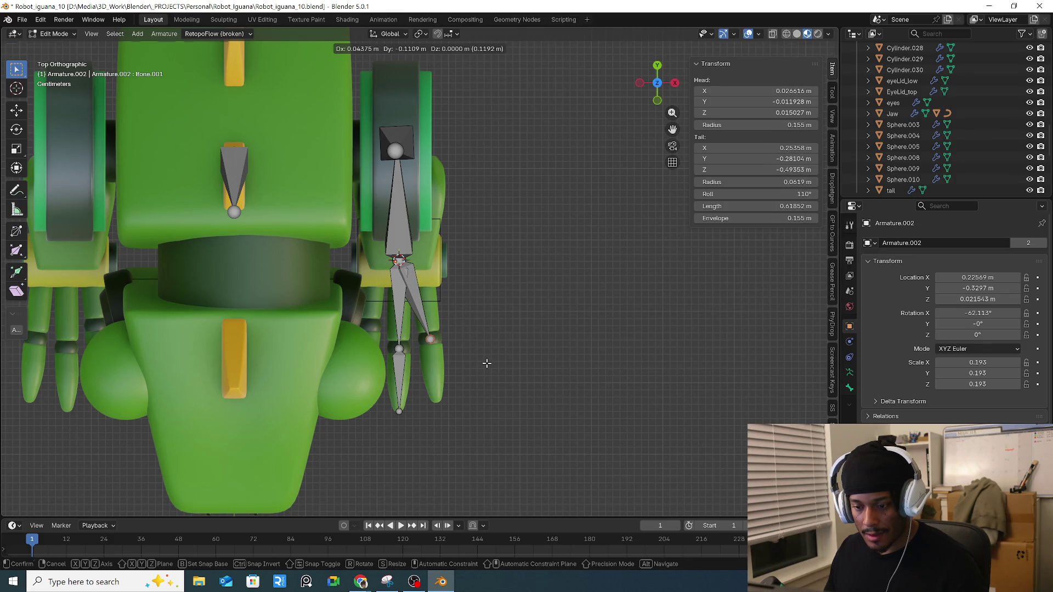
right_click(487, 363)
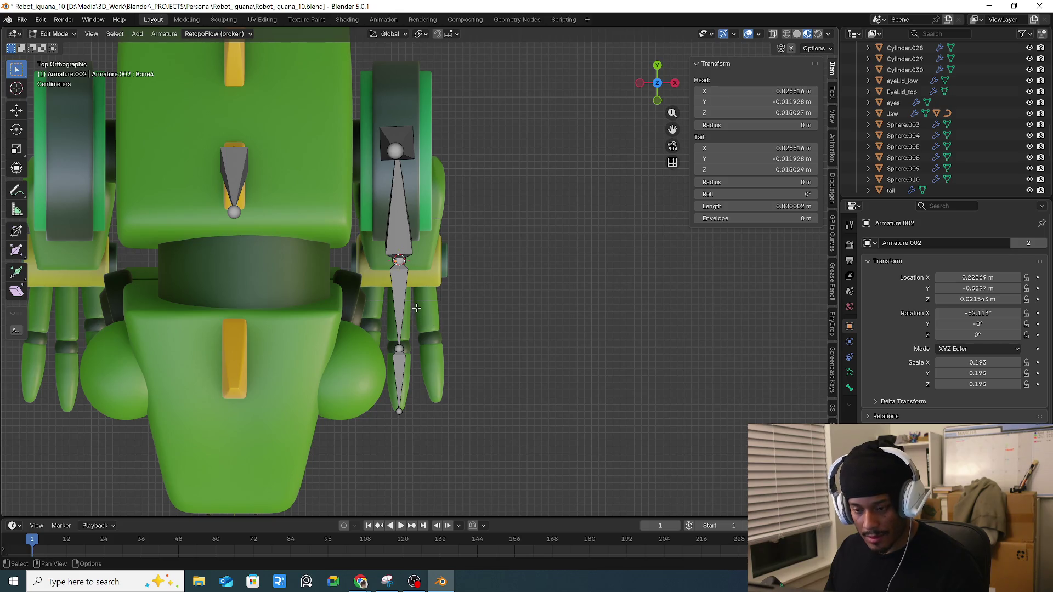
Step: Duplicate Bone2 onto the neighbouring toes, rotating a copy -3.94° and scaling it 0.882
left_click(406, 298)
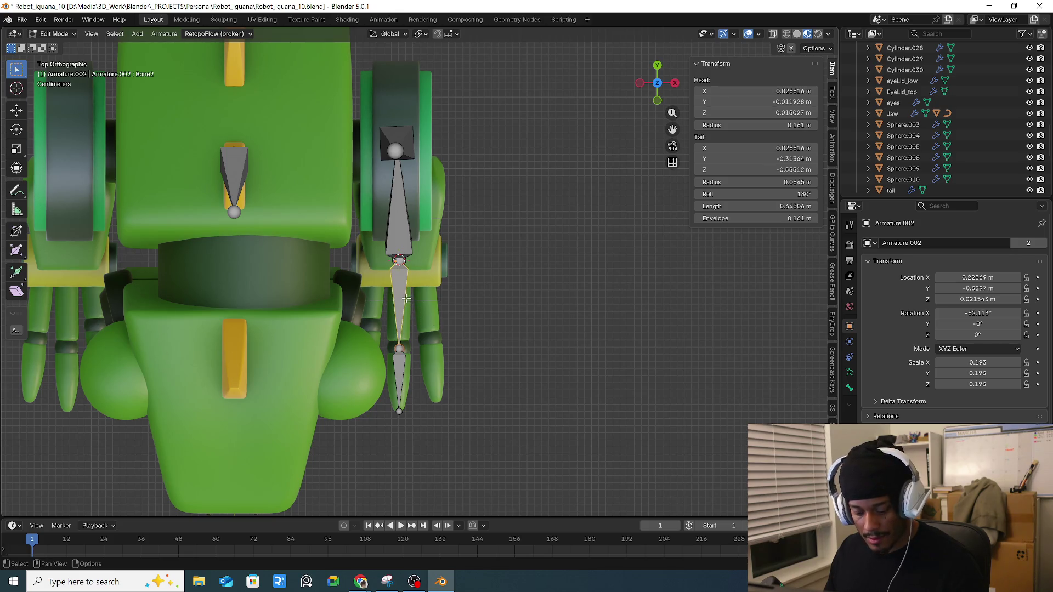
key("g")
right_click(400, 325)
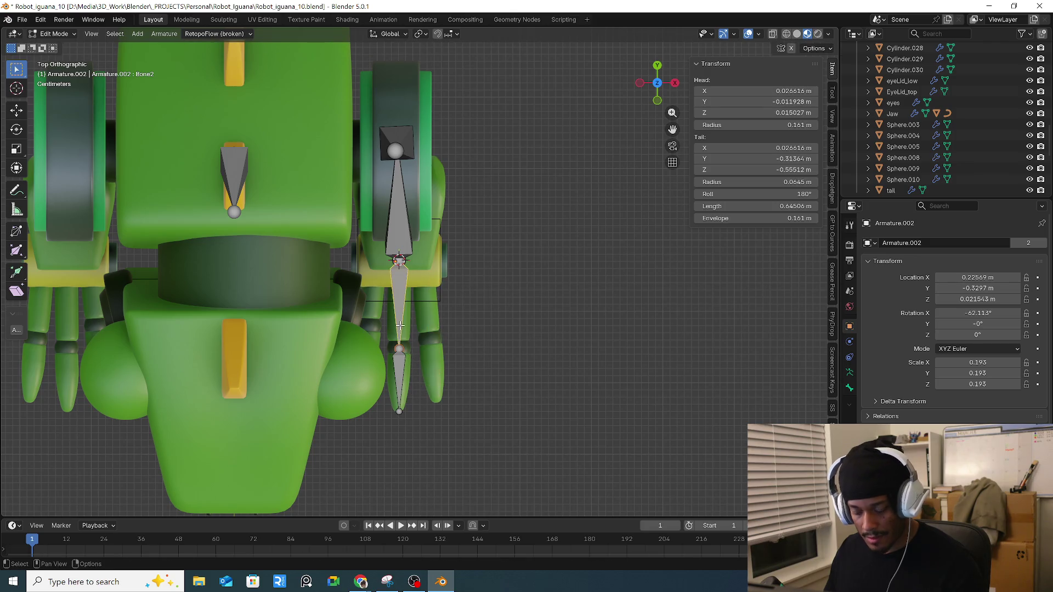
key("shift+d")
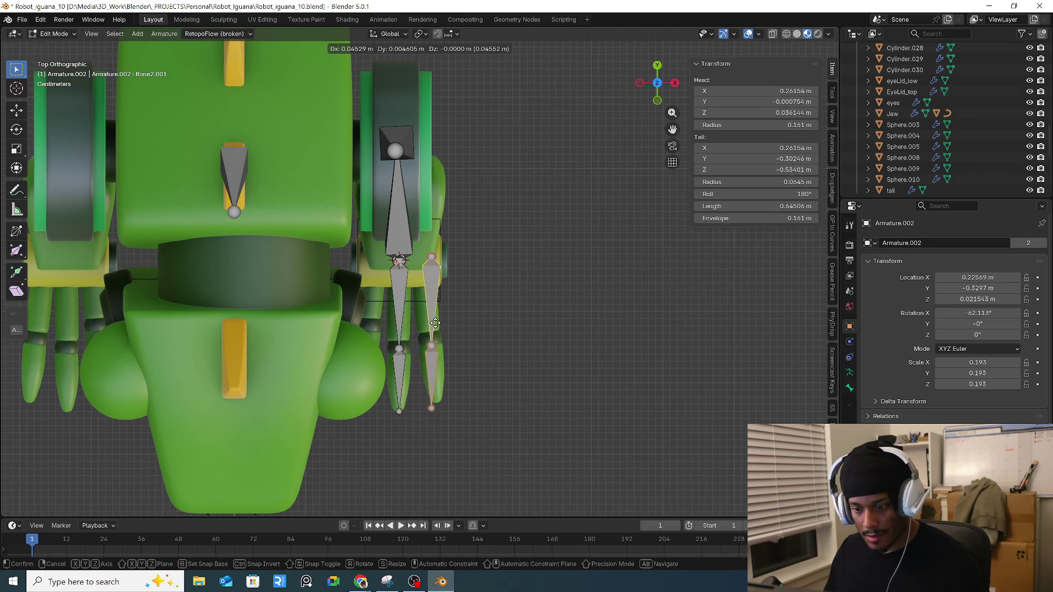
left_click(434, 323)
key("r")
left_click(518, 336)
key("s")
left_click(531, 340)
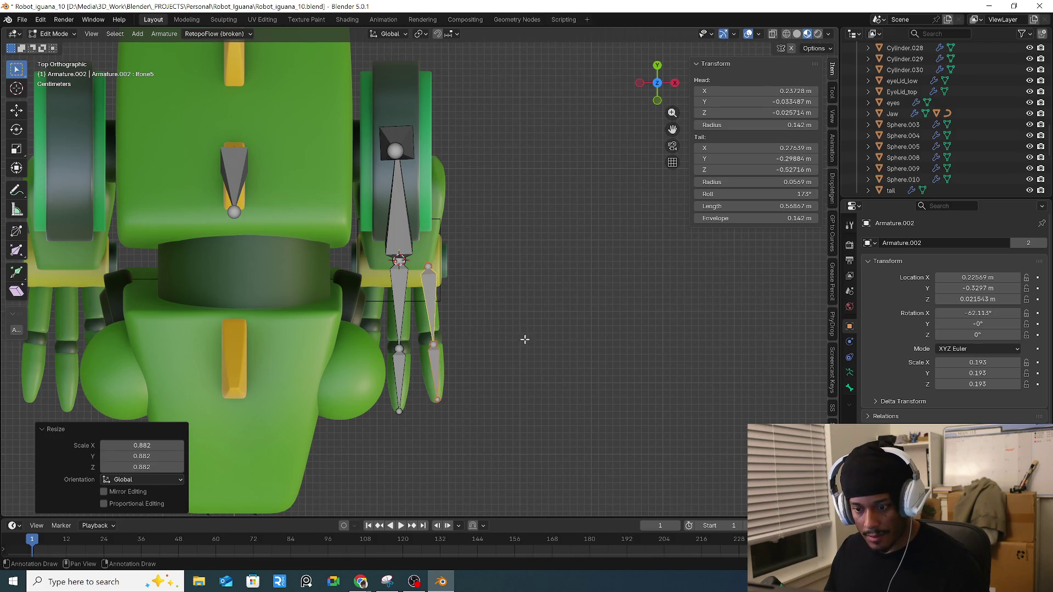
key("shift+d")
left_click(462, 337)
key("KP_3")
Step: Lower the selected toe bones vertically onto the toes and tilt them slightly
left_click_drag(244, 252, 375, 332)
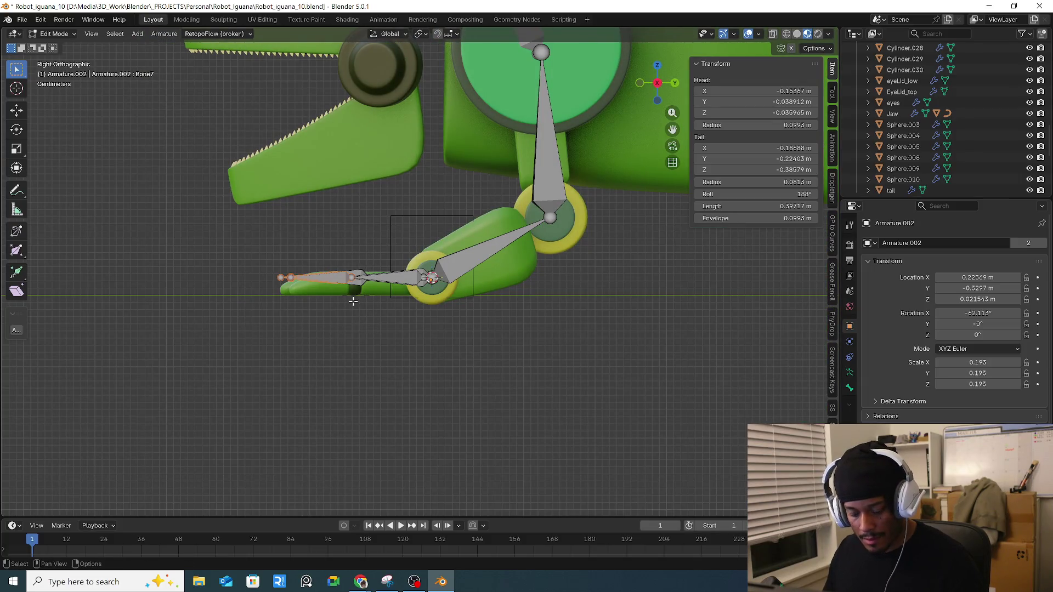
key("g")
key("z")
right_click(353, 304)
left_click_drag(254, 248, 373, 311)
key("g")
key("z")
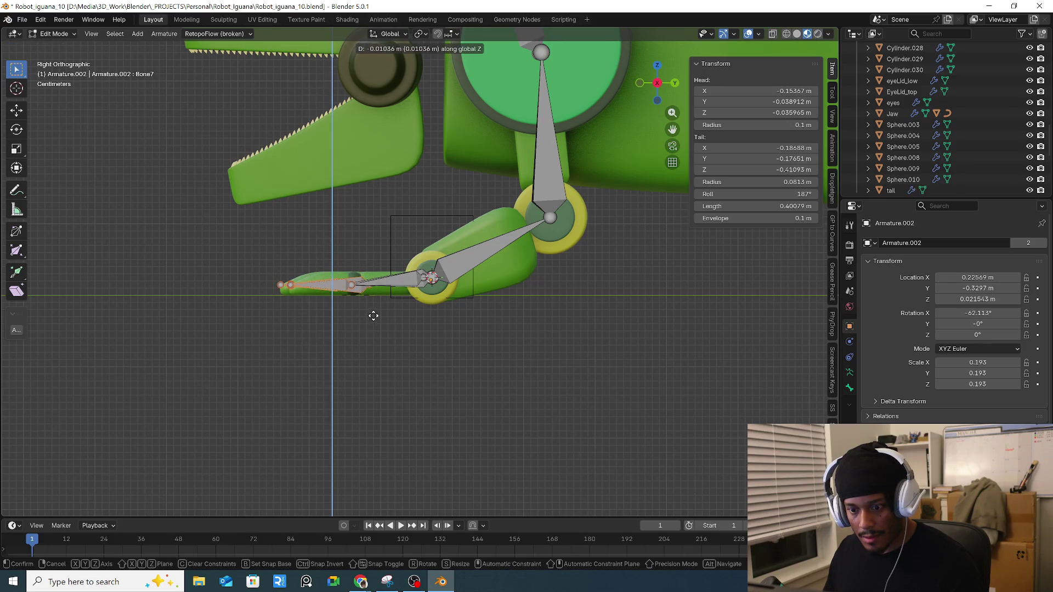
left_click(373, 316)
key("r")
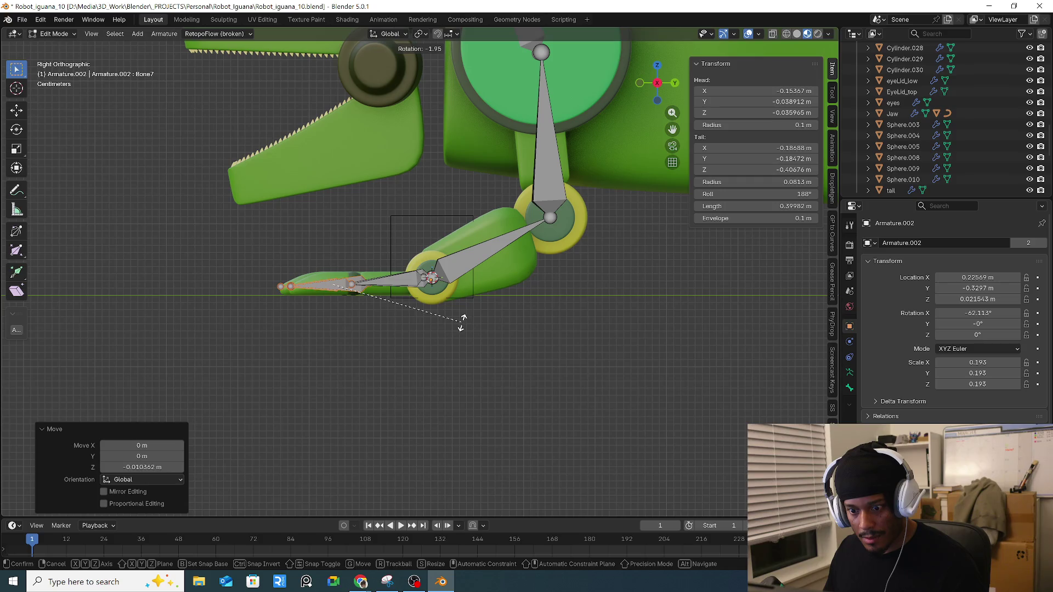
left_click(462, 324)
Step: Move the middle toe bone Bone2 along Y and extend its tip to fit the toe
mouse_move(409, 301)
middle_mouse_down()
mouse_move(456, 348)
mouse_move(505, 369)
mouse_move(442, 289)
mouse_move(378, 285)
mouse_move(409, 281)
mouse_move(419, 262)
mouse_move(414, 272)
middle_mouse_up()
left_click(417, 263)
key("g")
key("y")
key("Escape")
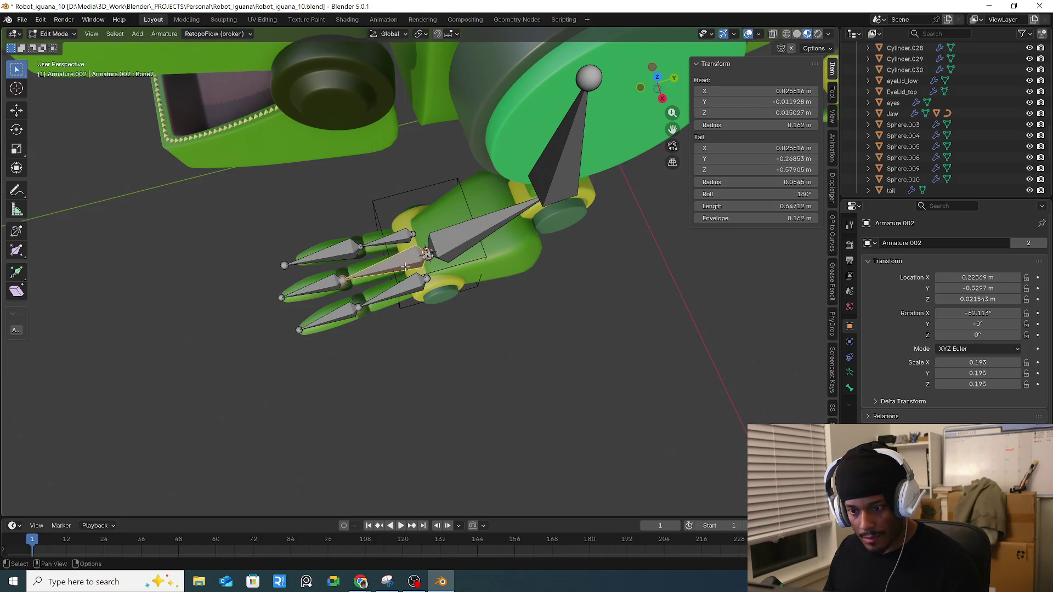
key("g")
key("y")
left_click(324, 285)
left_click(326, 284)
key("g")
key("y")
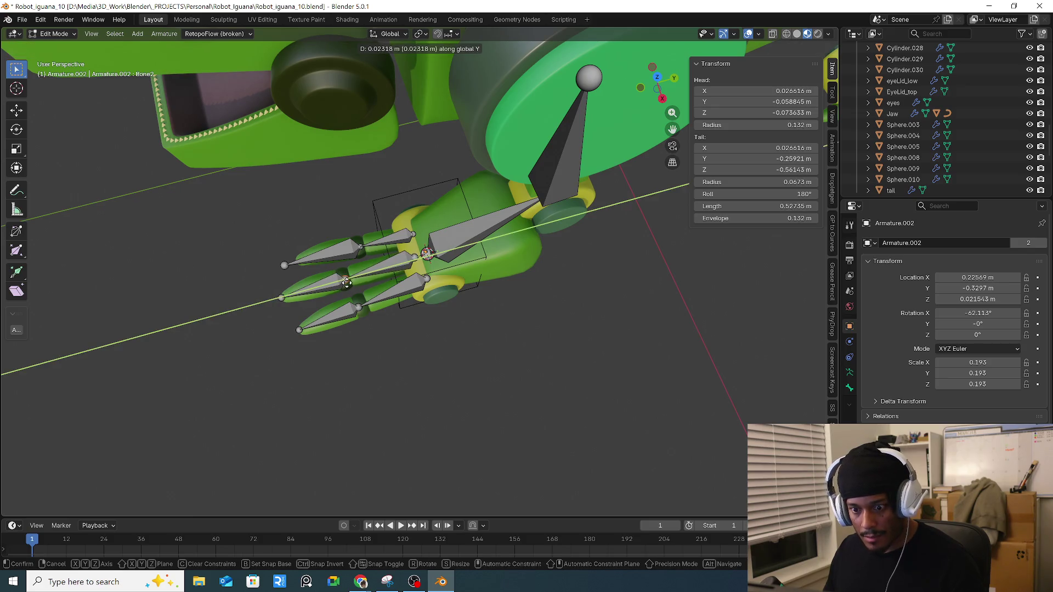
left_click(346, 282)
mouse_move(347, 282)
middle_mouse_down()
mouse_move(489, 331)
mouse_move(472, 252)
mouse_move(395, 207)
mouse_move(483, 273)
middle_mouse_up()
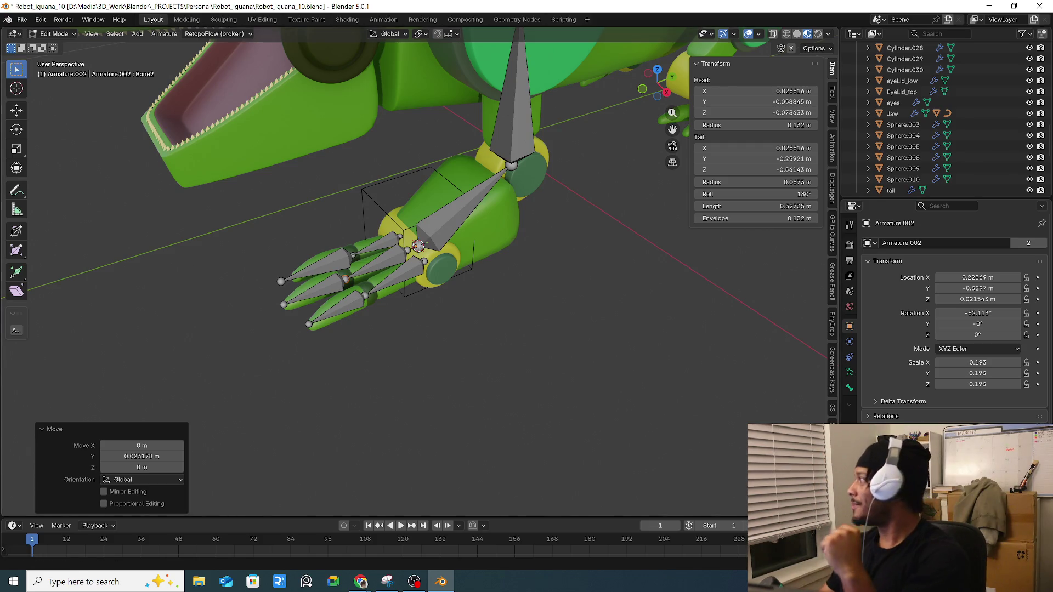
key("alt+Tab")
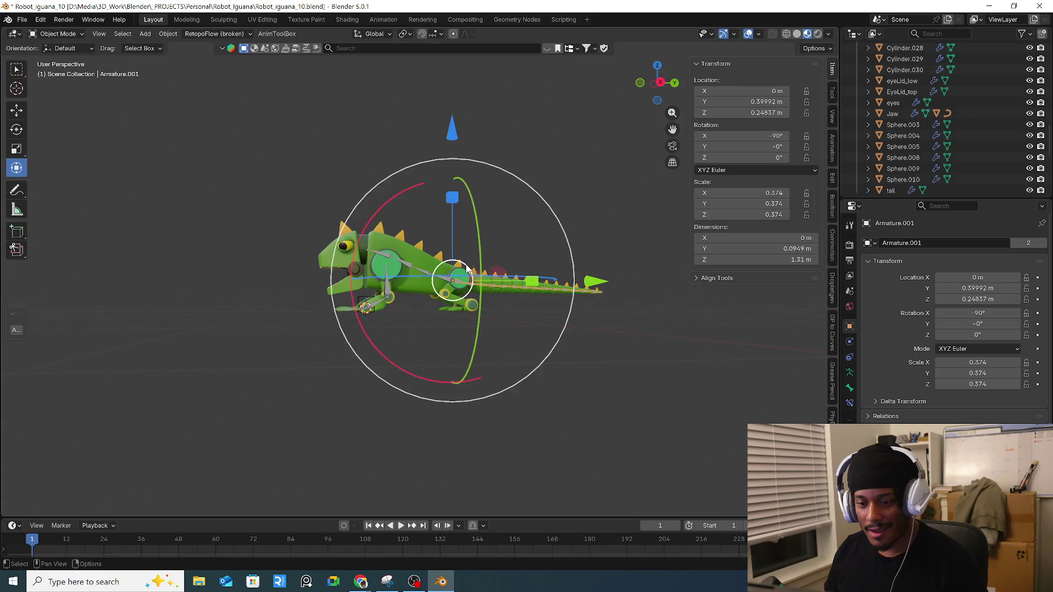
Step: Zoom in on the iguana and switch to Right Orthographic side view
scroll(359, 287, "up", 5)
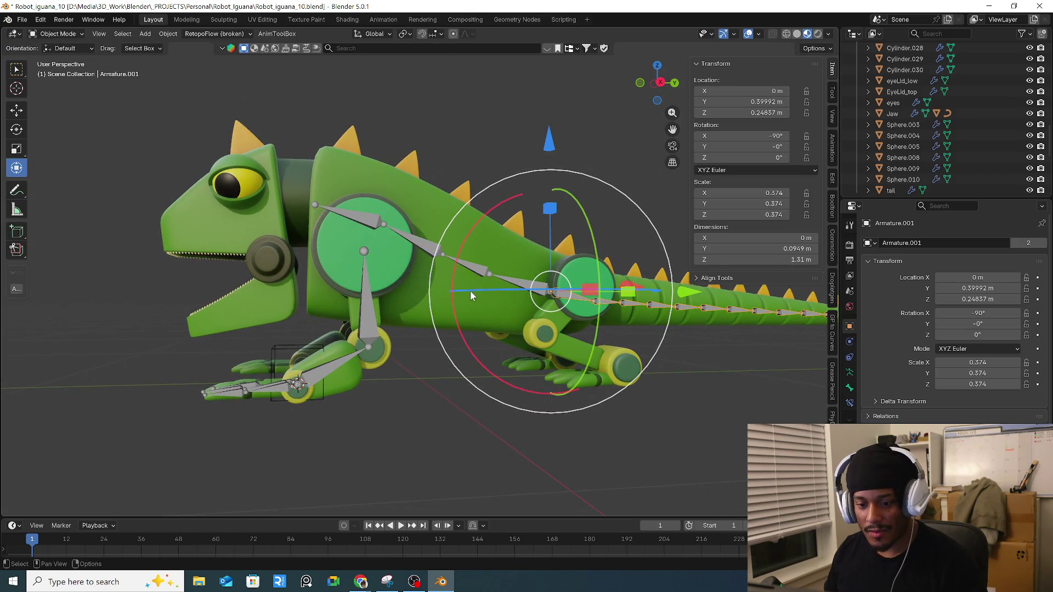
key("KP_3")
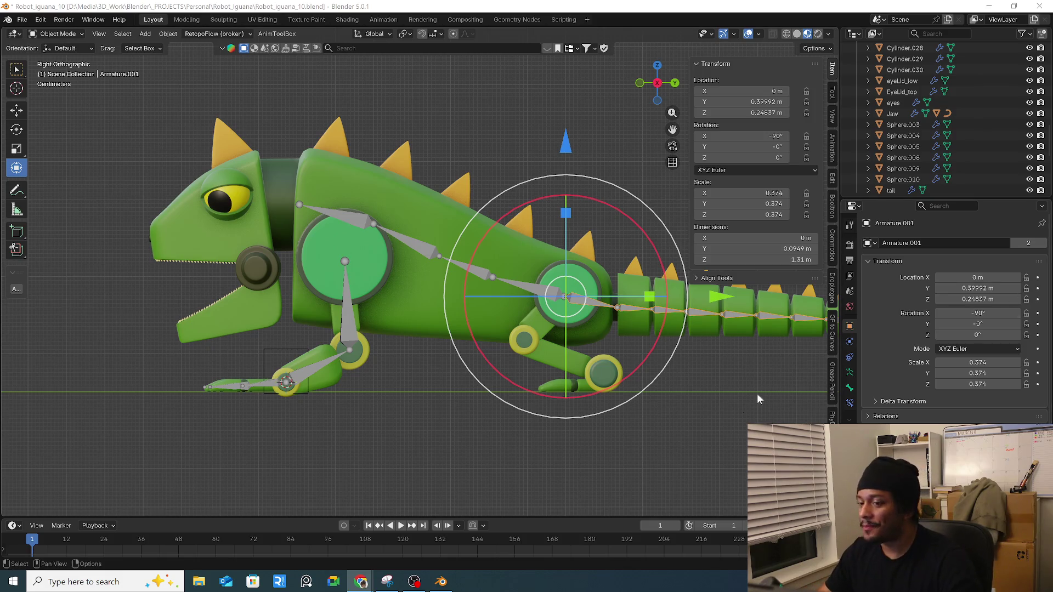
Step: Select the front foot's bones and check the rig from top, front and side views
middle_click_drag(619, 316, 510, 306, "shift")
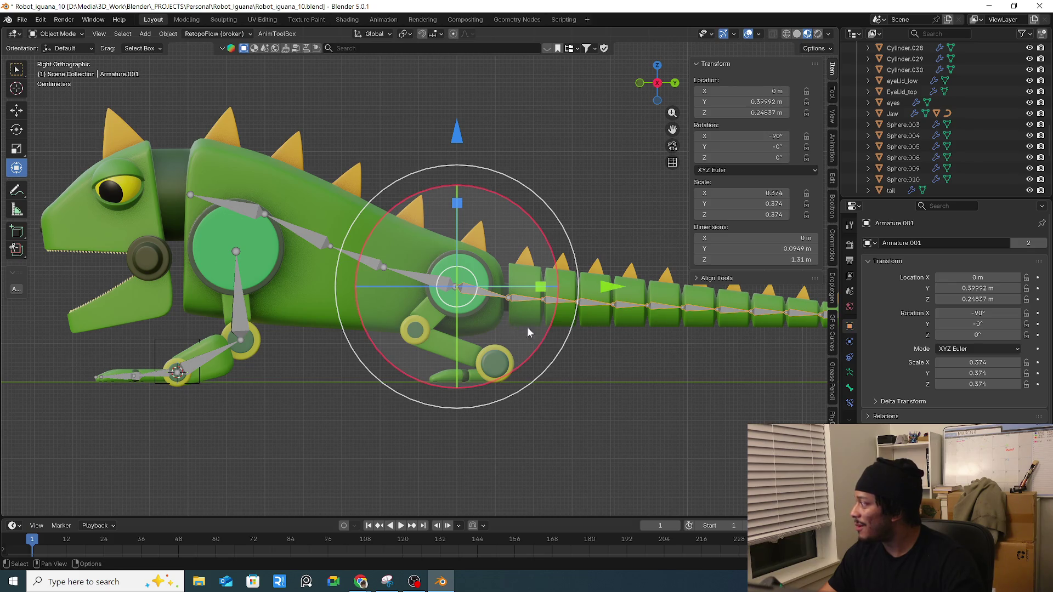
mouse_move(211, 357)
middle_mouse_down("shift")
mouse_move(517, 404)
mouse_move(462, 406)
mouse_move(446, 436)
middle_mouse_up("shift")
left_click(392, 393)
left_click(391, 386)
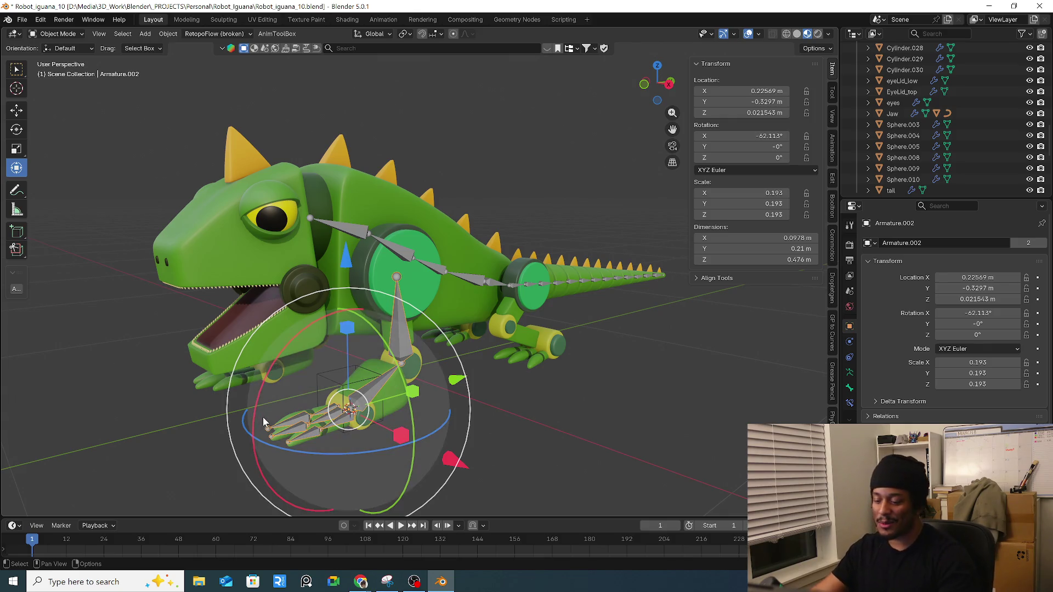
key("KP_7")
key("KP_1")
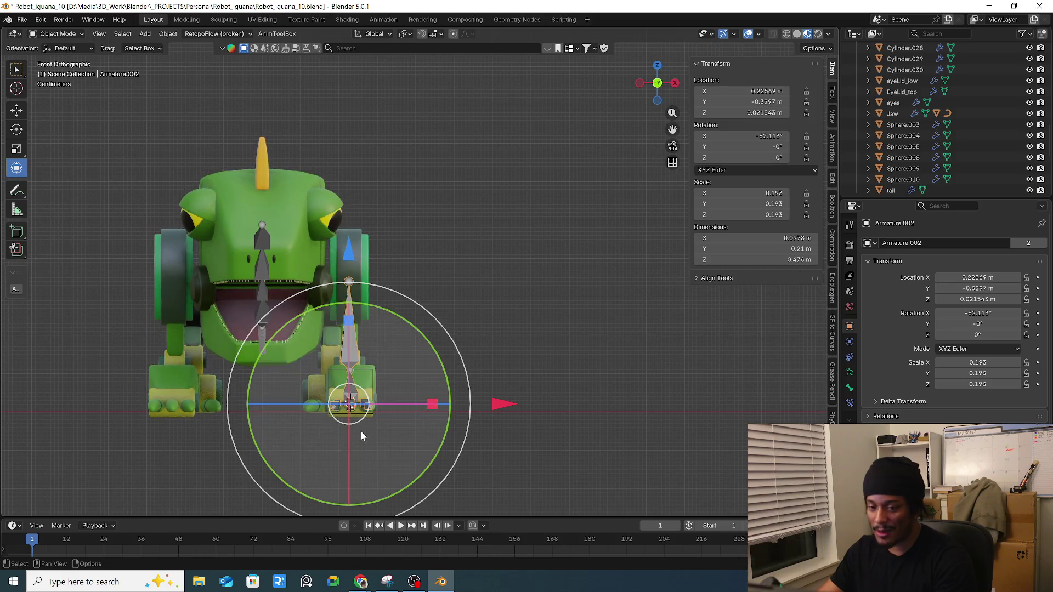
key("KP_3")
Step: Select the spine armature and view it in Right Orthographic
mouse_move(400, 381)
middle_mouse_down()
mouse_move(387, 406)
mouse_move(440, 370)
mouse_move(370, 309)
mouse_move(445, 310)
mouse_move(440, 347)
mouse_move(341, 342)
mouse_move(437, 356)
mouse_move(362, 313)
mouse_move(317, 251)
middle_mouse_up()
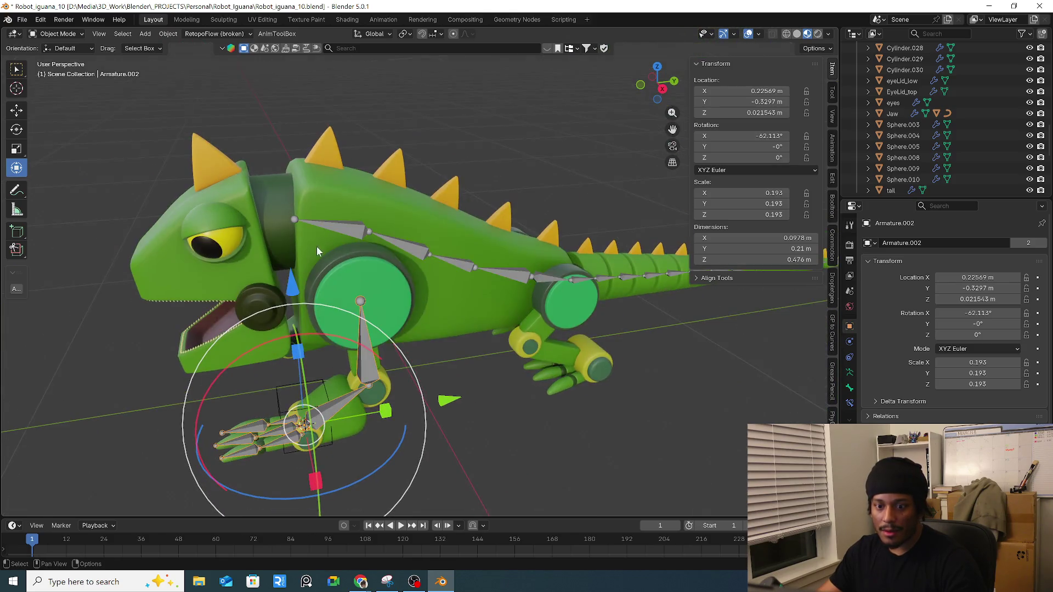
left_click(295, 221)
key("KP_3")
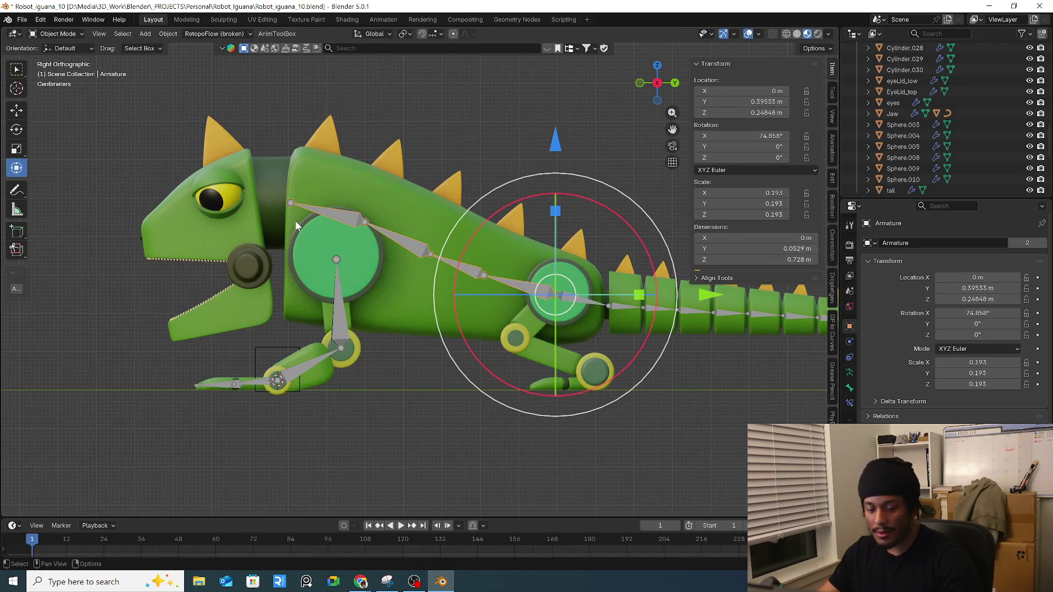
Step: Extrude a head bone to the snout, then pull its tip back to the eye
key("Tab")
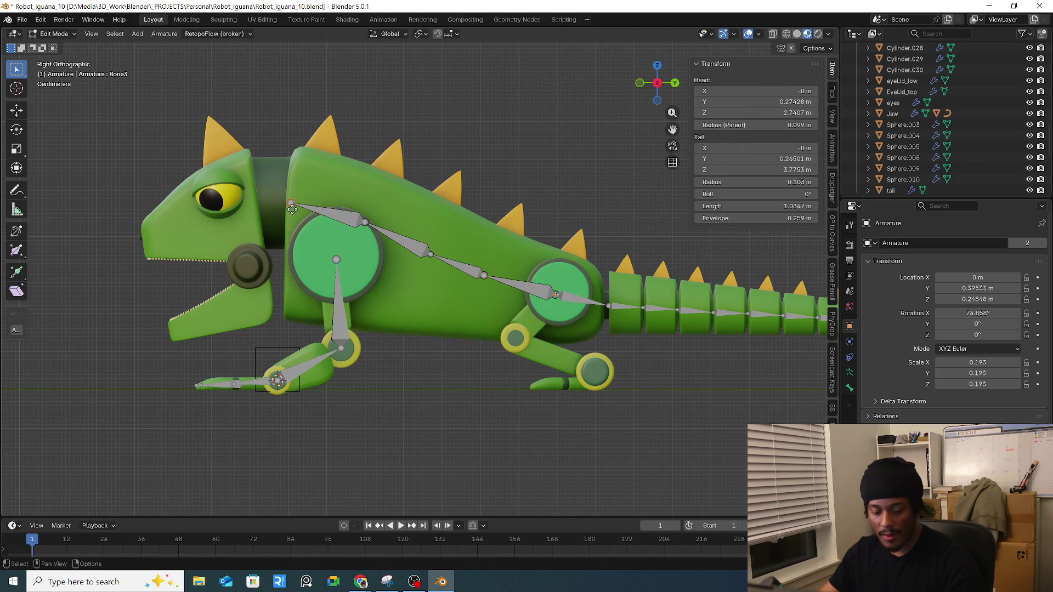
key("e")
left_click(153, 248)
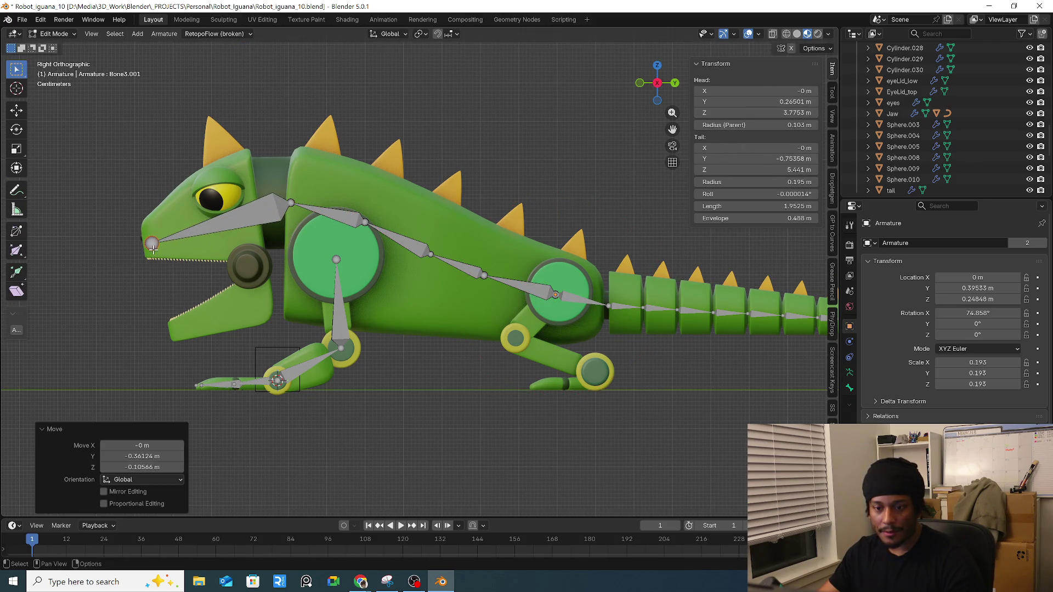
left_click(285, 208)
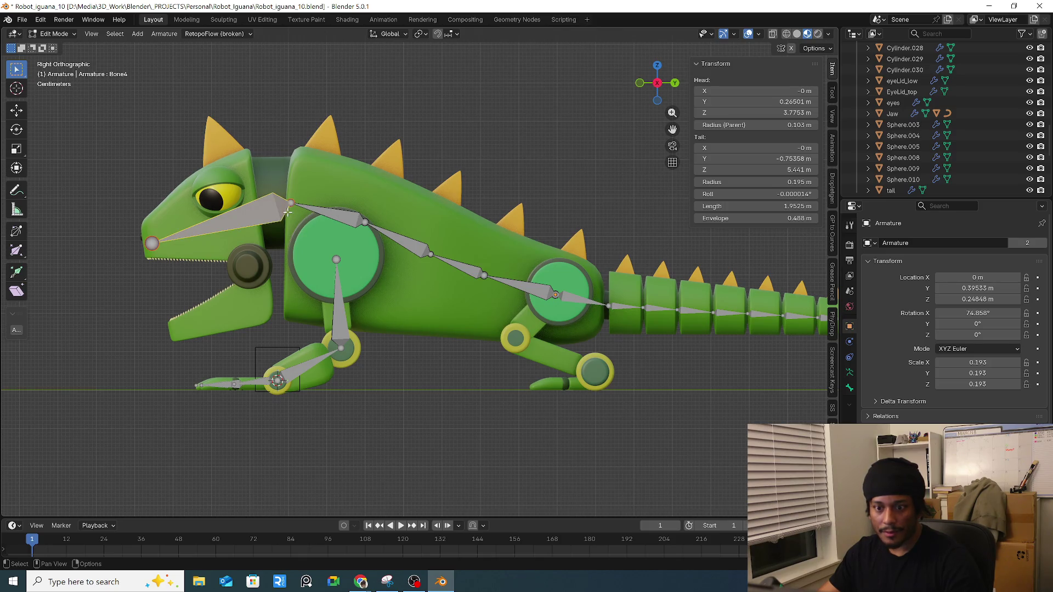
left_click(152, 244)
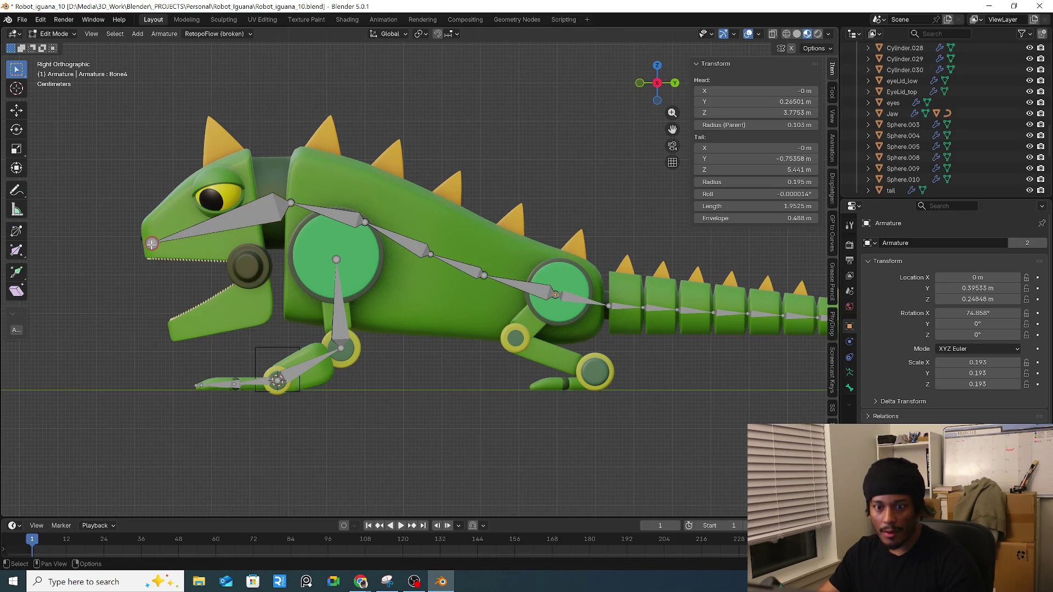
key("g")
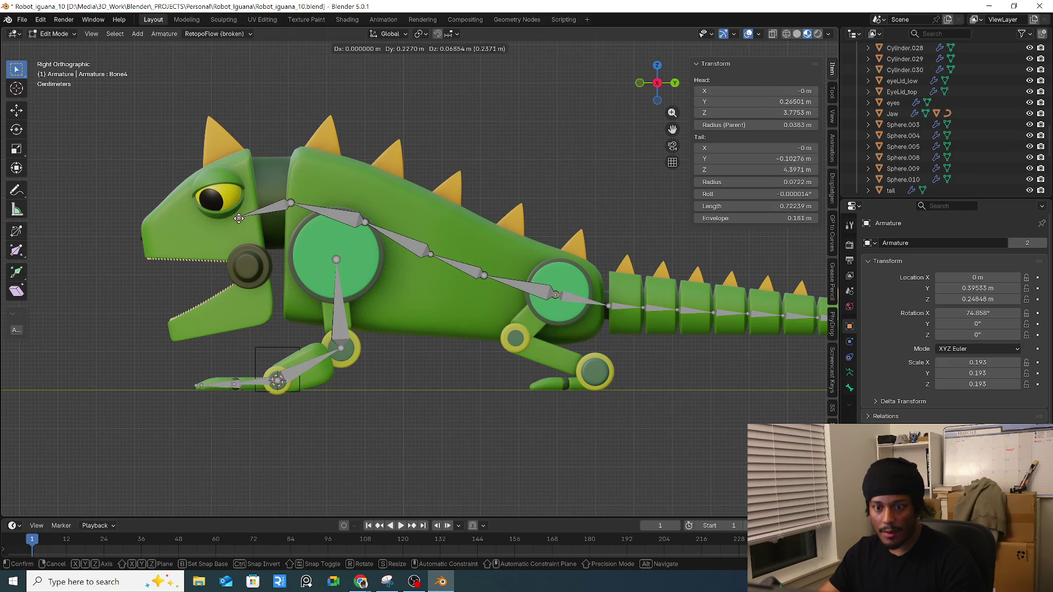
left_click(244, 215)
Step: Extrude bones from the eye joint to the jaw tip and to the snout tip
key("e")
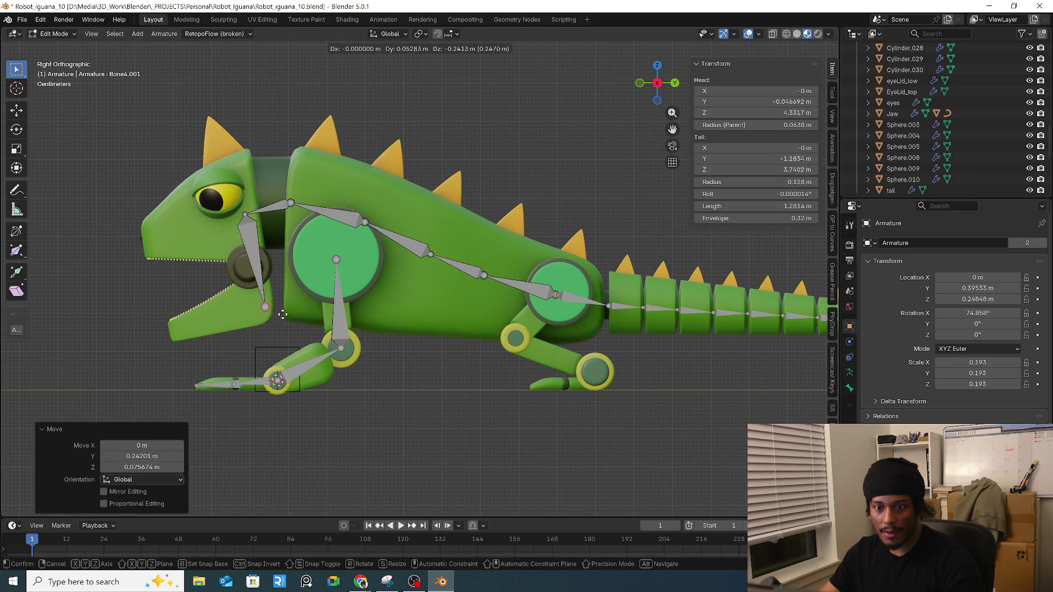
left_click(196, 338)
key("e")
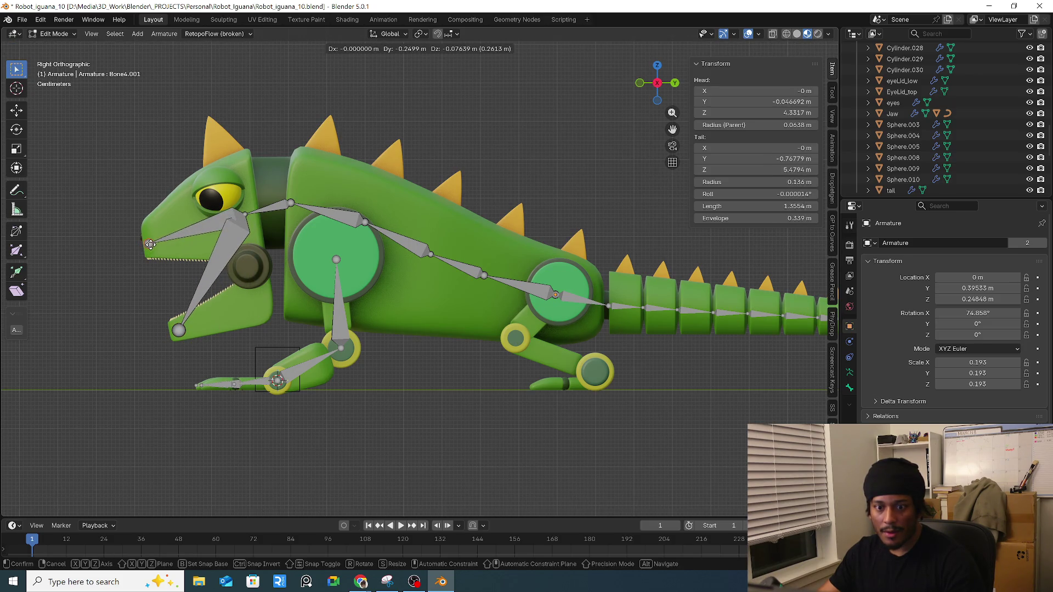
left_click(147, 245)
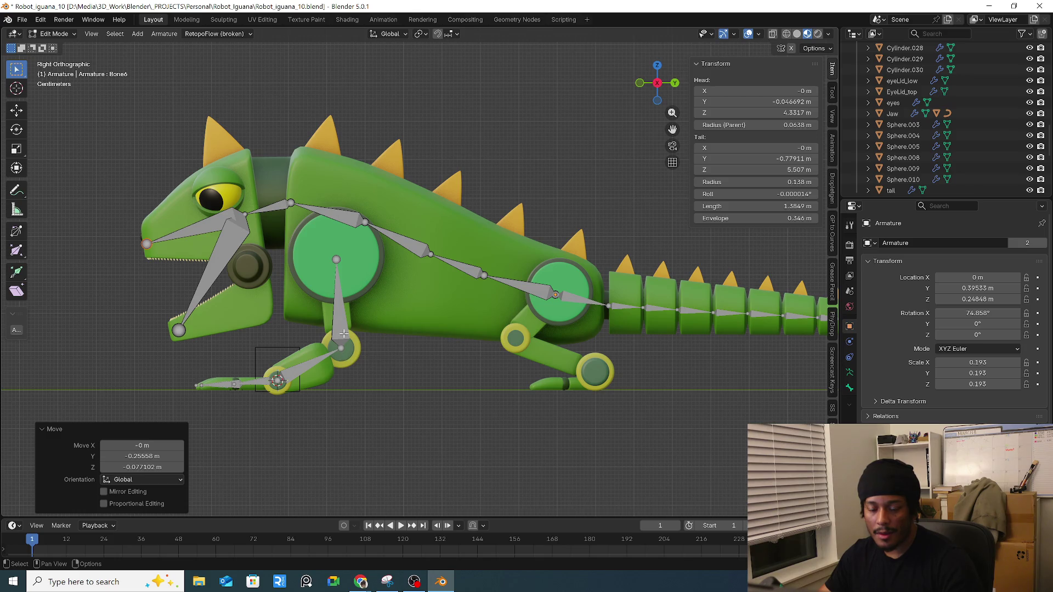
left_click(338, 254)
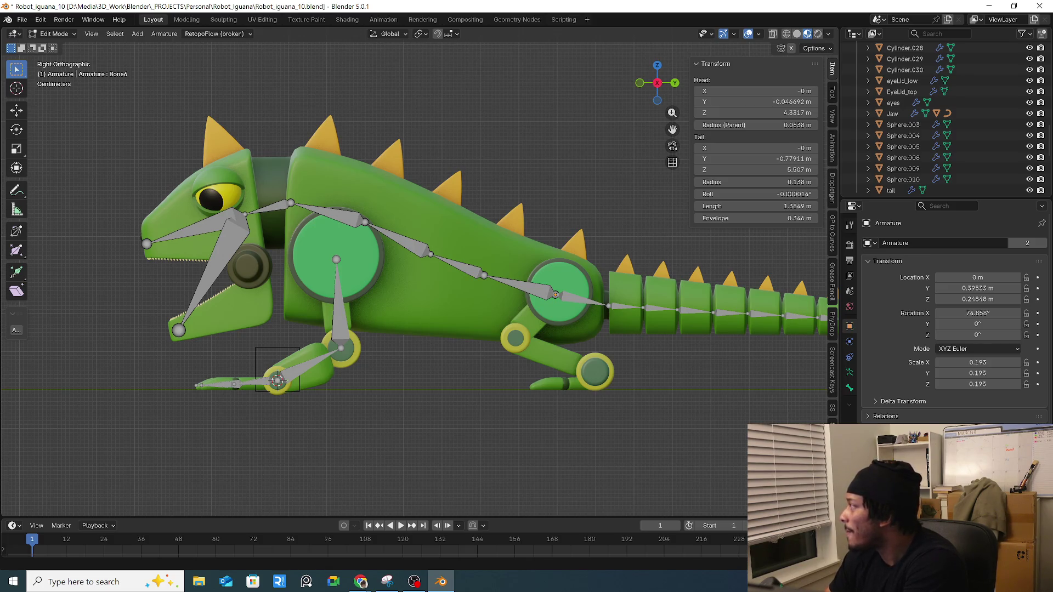
key("alt+Tab")
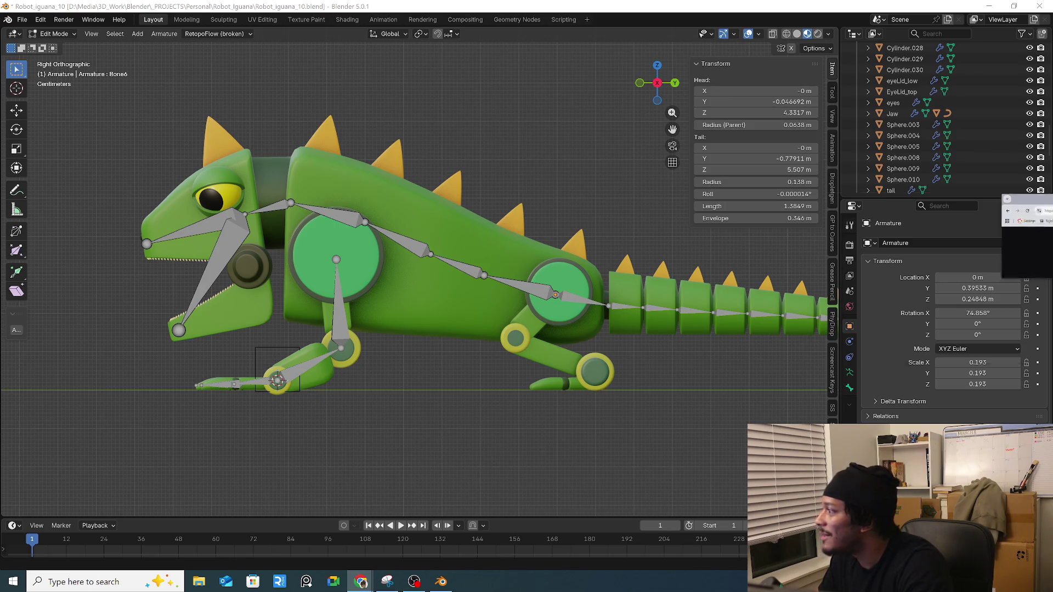
Step: Bring up the Chrome window with the Twitch Clips Manager and maximize it
key("alt+Tab")
left_click(565, 118)
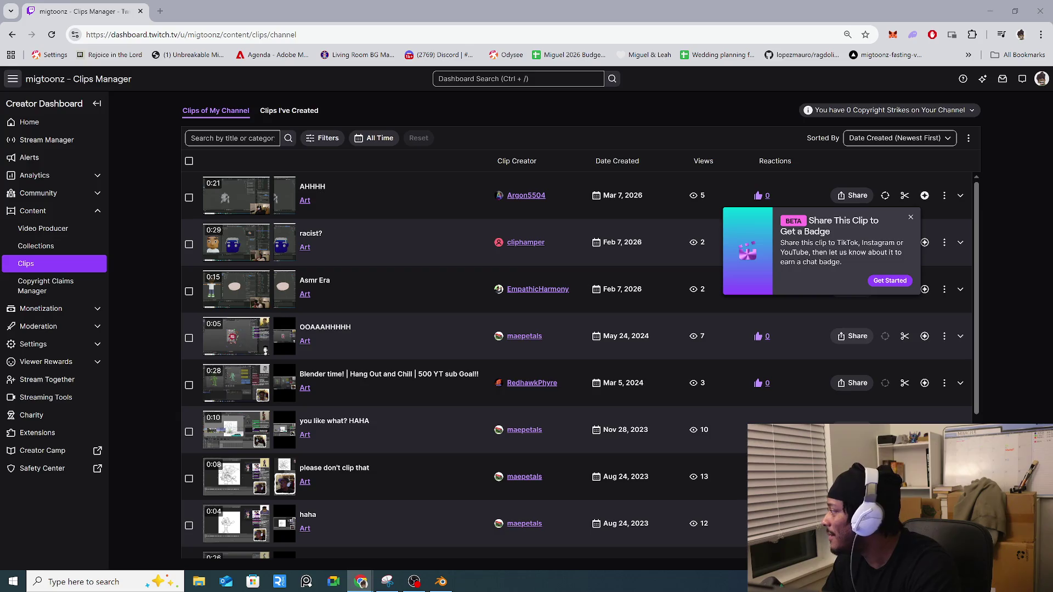
Step: Scroll the Clips Manager down to the oldest clip, 'Soundboard on deck!'
scroll(385, 341, "down", 4)
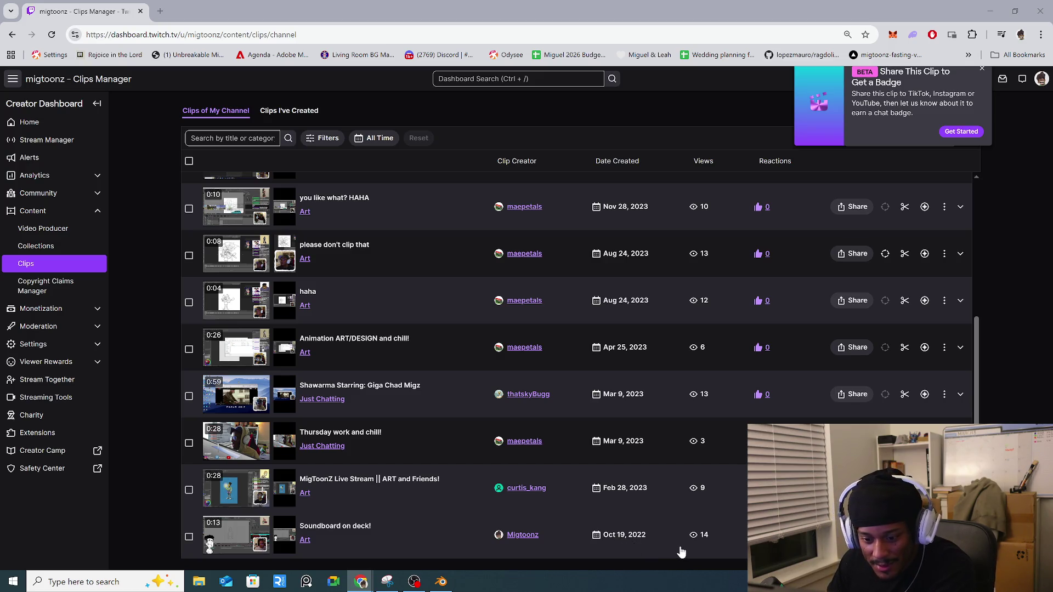
Step: Expand and play the 'Soundboard on deck!' clip, replaying, pausing and resuming it
left_click(229, 539)
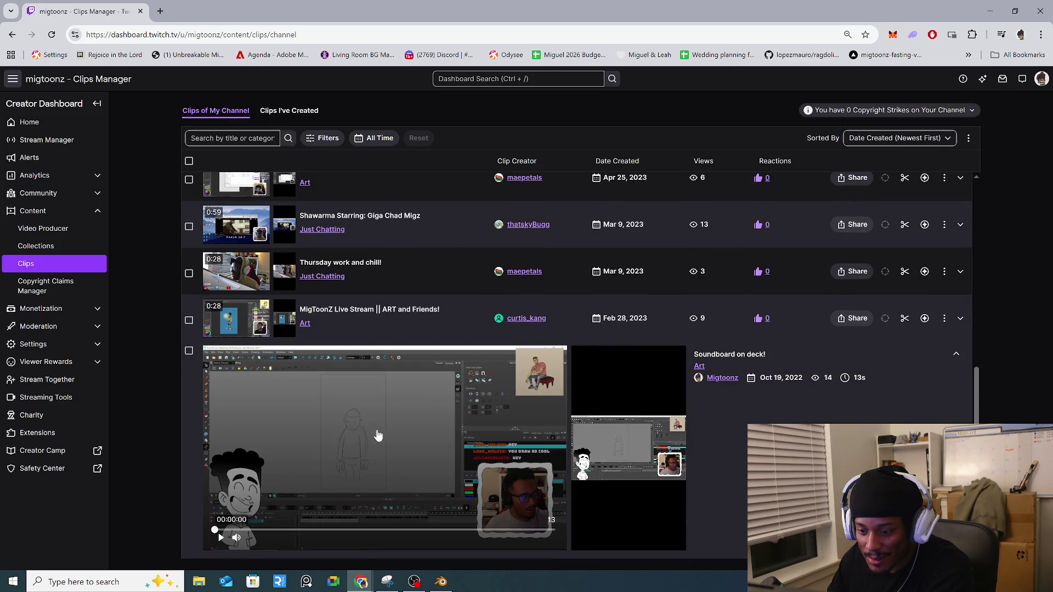
left_click(222, 539)
mouse_move(237, 539)
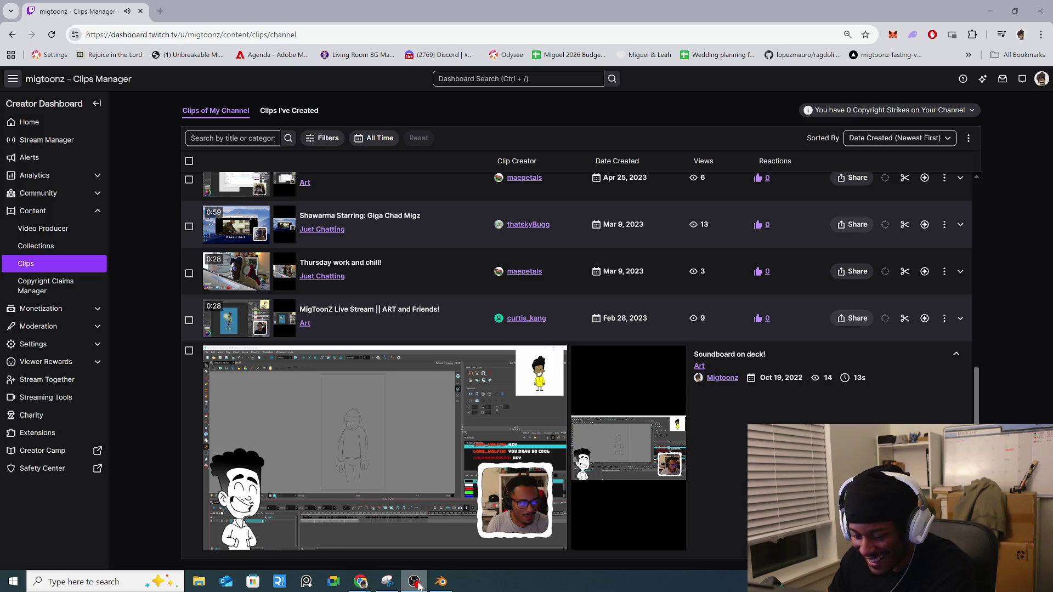
left_click(418, 586)
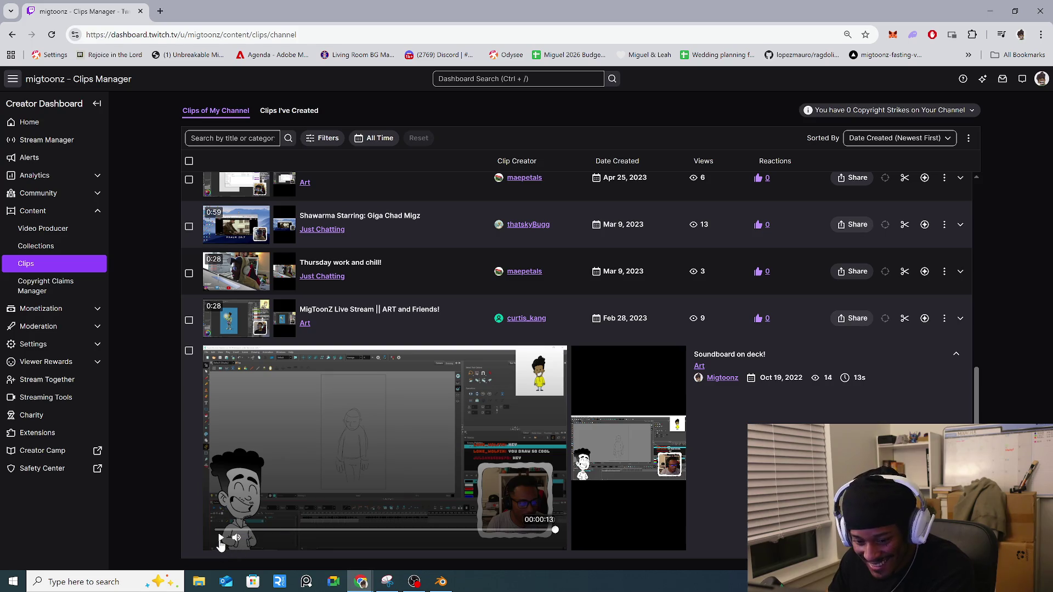
left_click(221, 542)
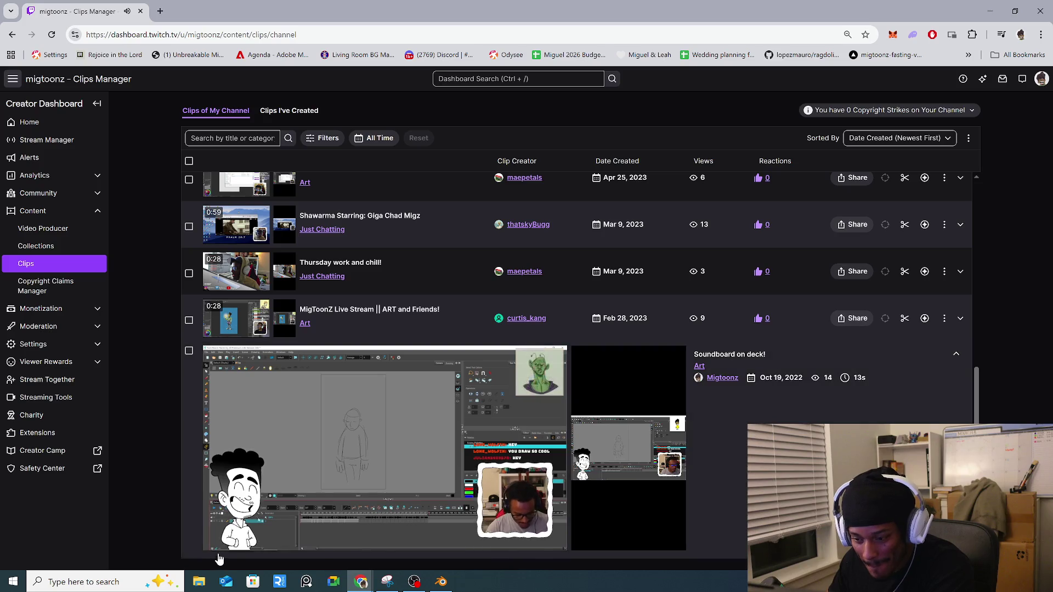
left_click(221, 543)
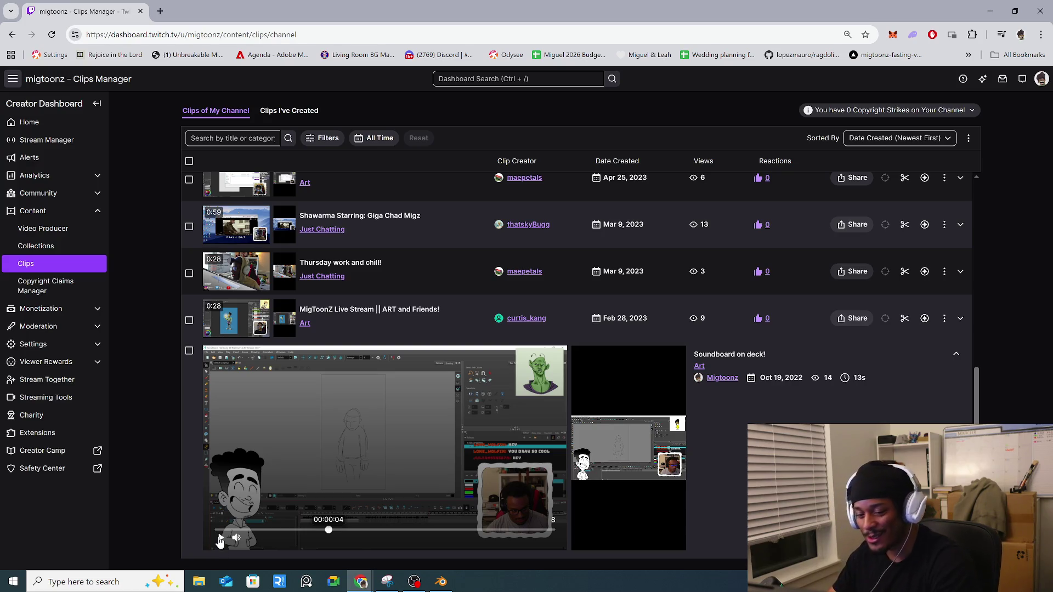
left_click(221, 541)
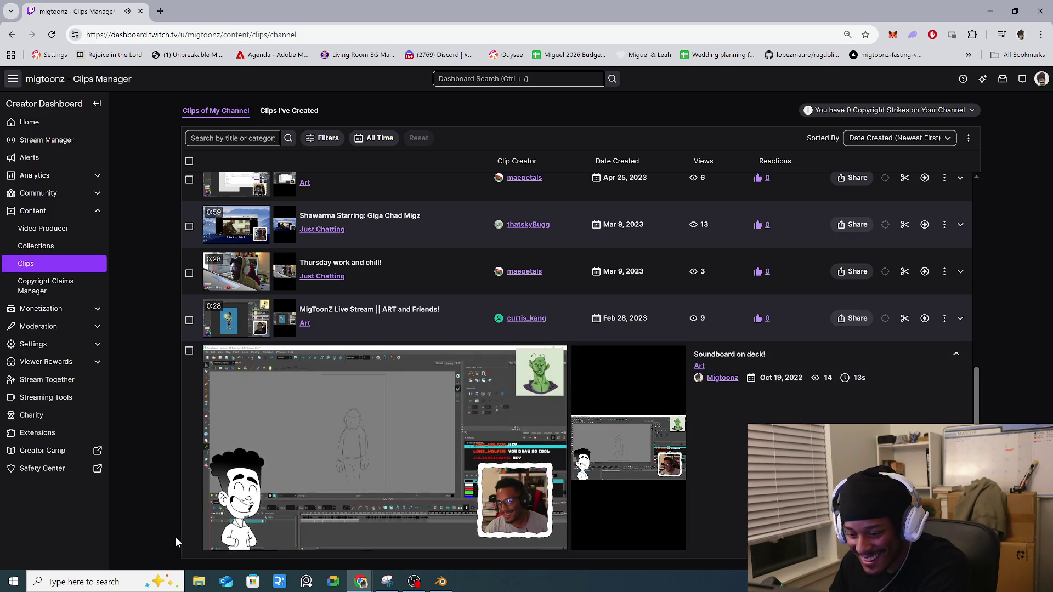
mouse_move(213, 542)
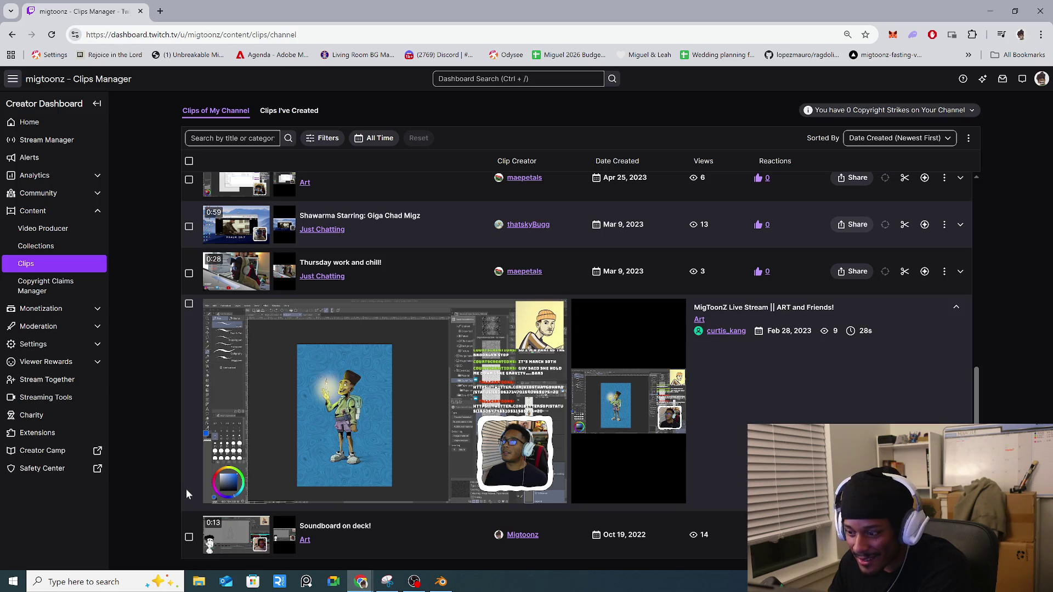
Step: Jump ahead to 00:00:18 in the live stream clip
mouse_move(214, 497)
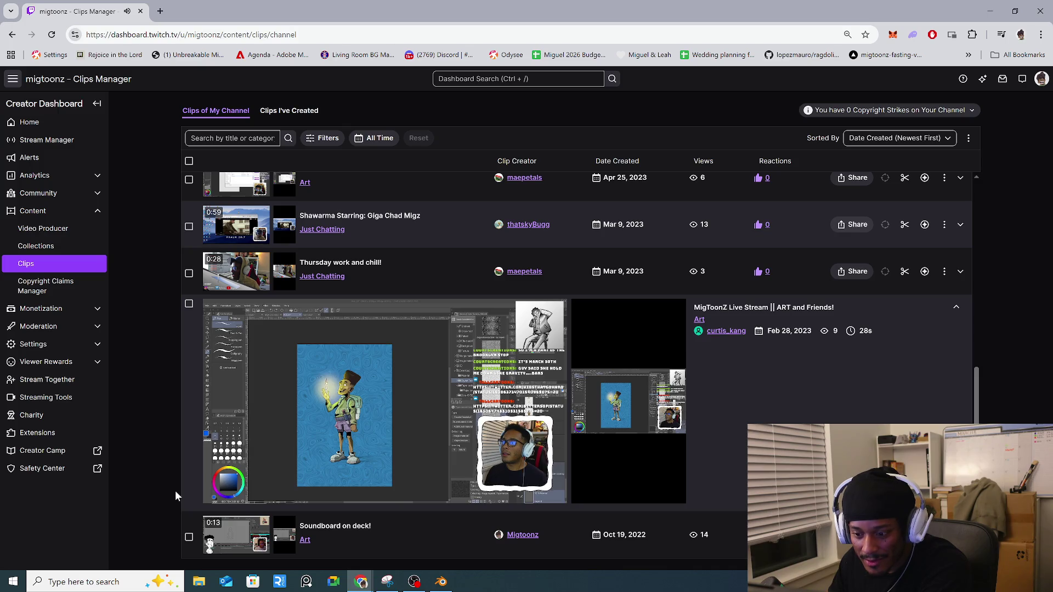
mouse_move(301, 496)
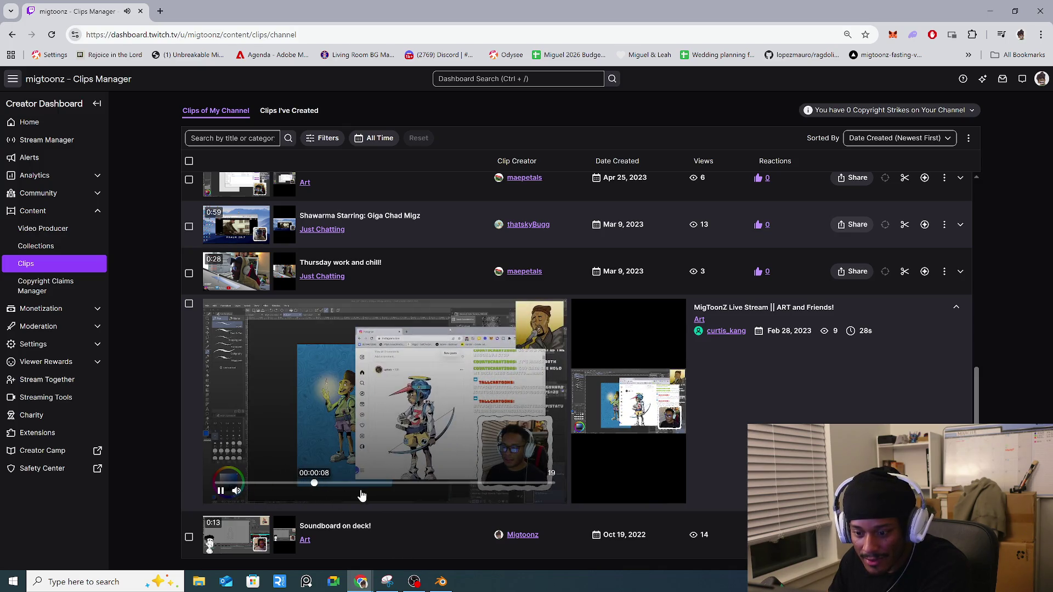
left_click_drag(370, 490, 477, 485)
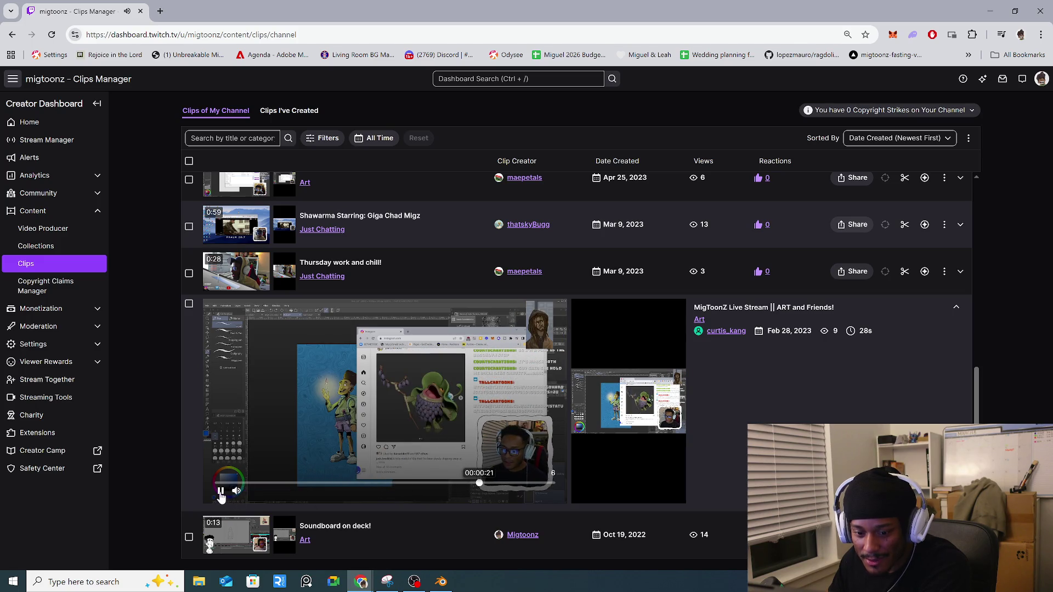
Step: Preview the Thursday work and chill! clip, skipping past 00:00:11, then pause it
scroll(410, 390, "up", 2)
left_click(239, 386)
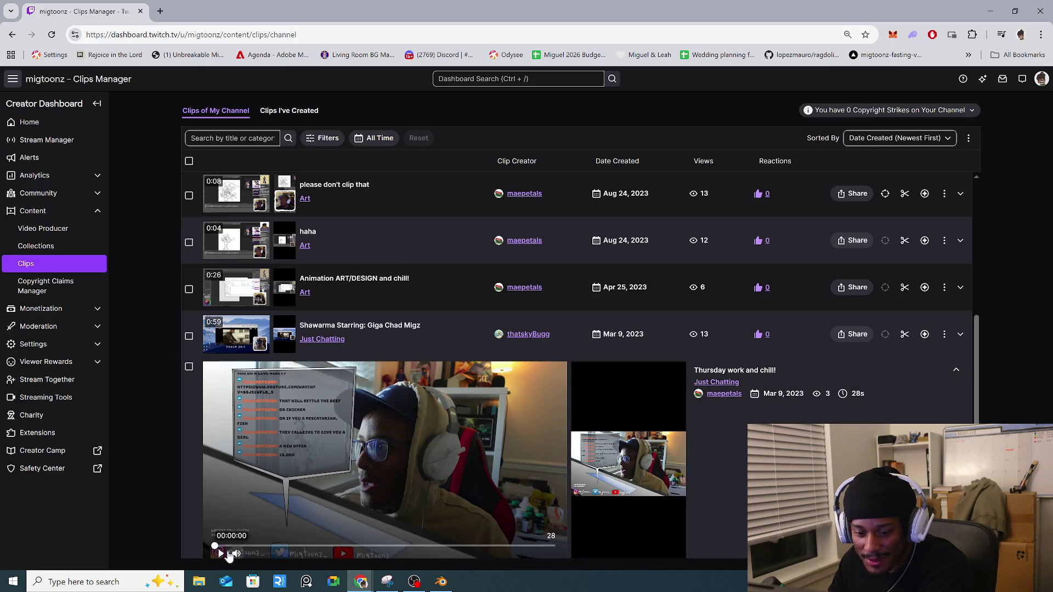
mouse_move(306, 556)
left_click(340, 547)
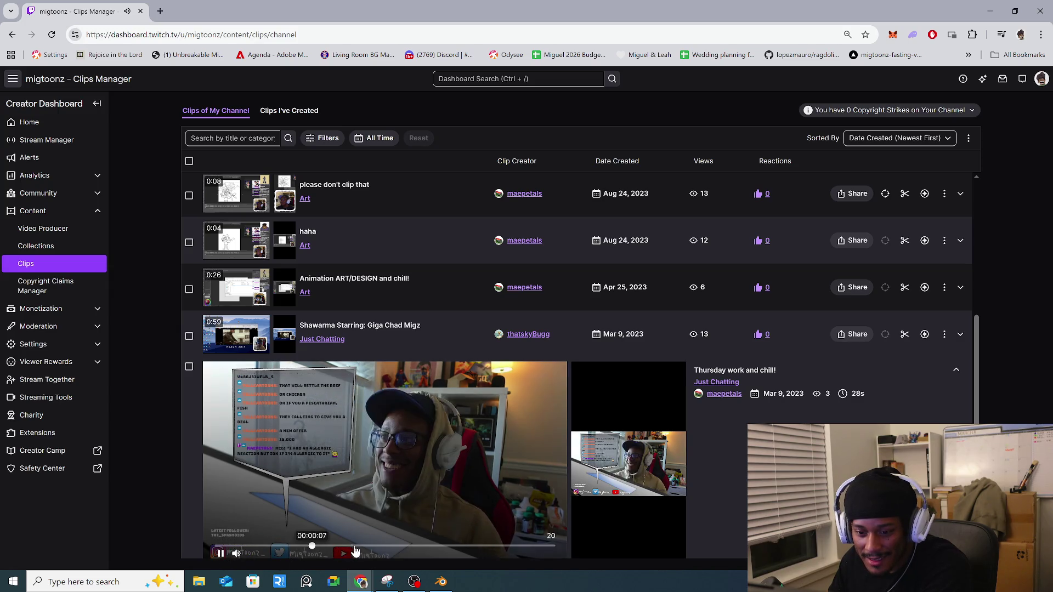
left_click(399, 548)
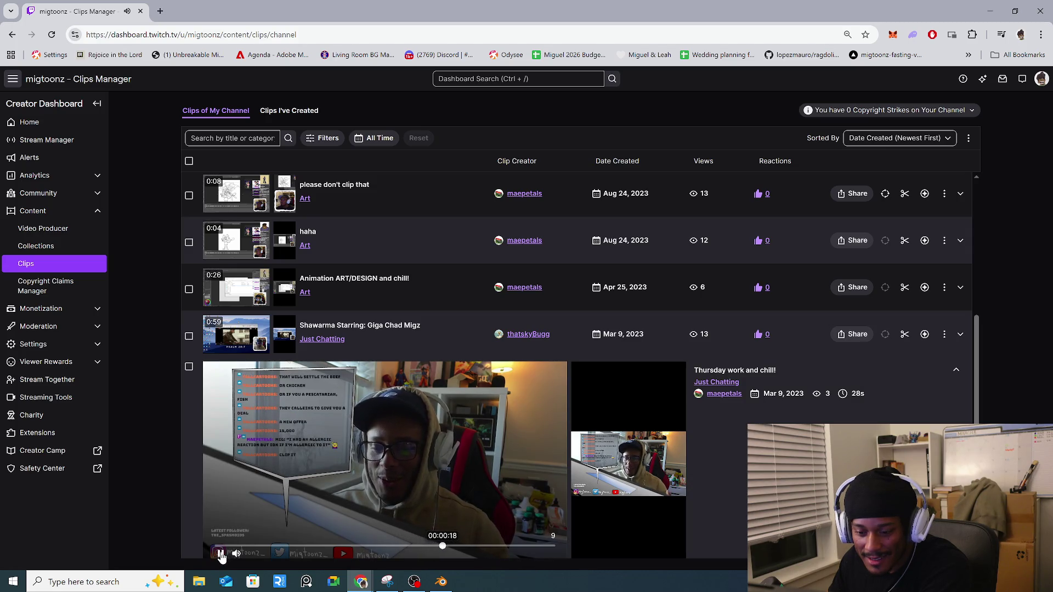
left_click(221, 555)
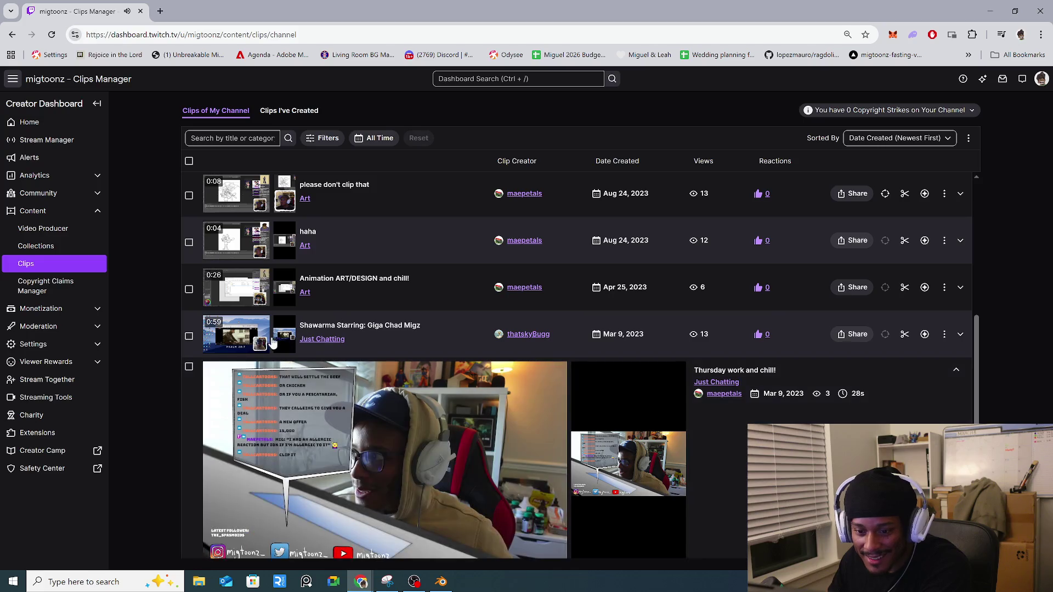
Step: Play the Animation ART/DESIGN and chill! clip and skip ahead toward its end
left_click(235, 345)
left_click(238, 294)
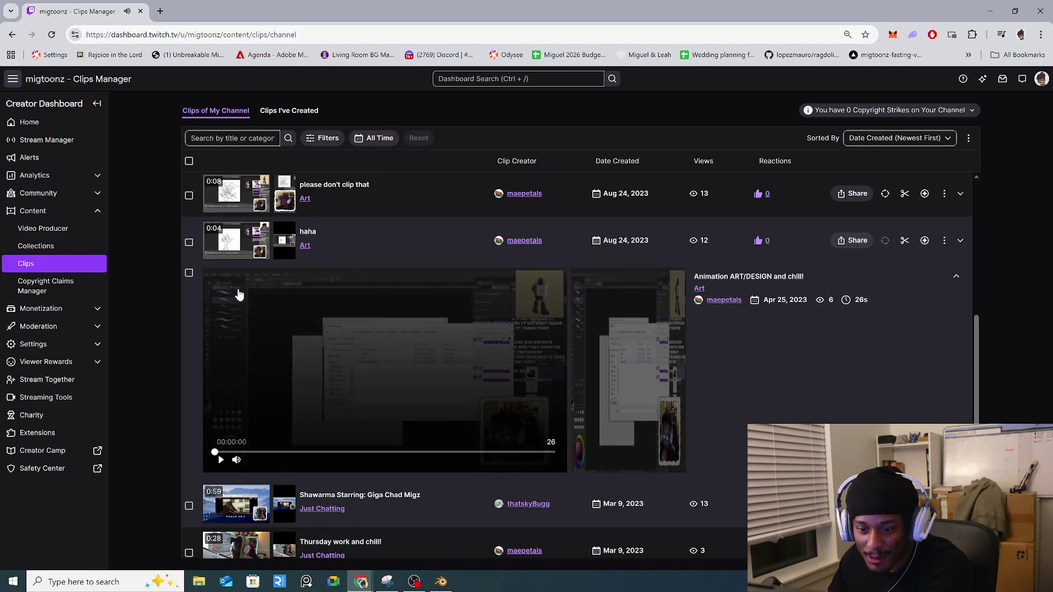
left_click(222, 466)
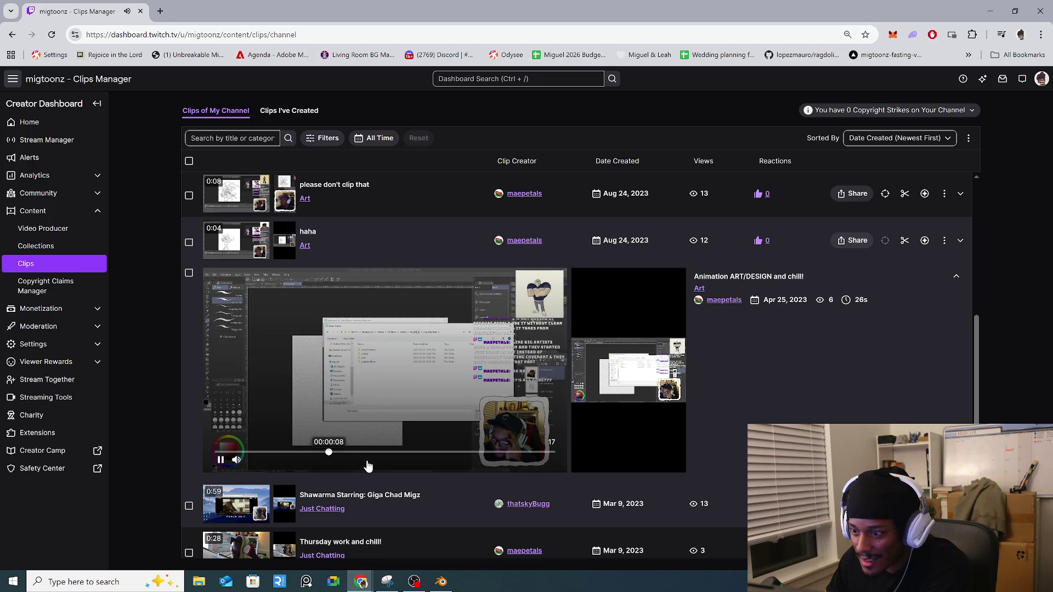
left_click(403, 453)
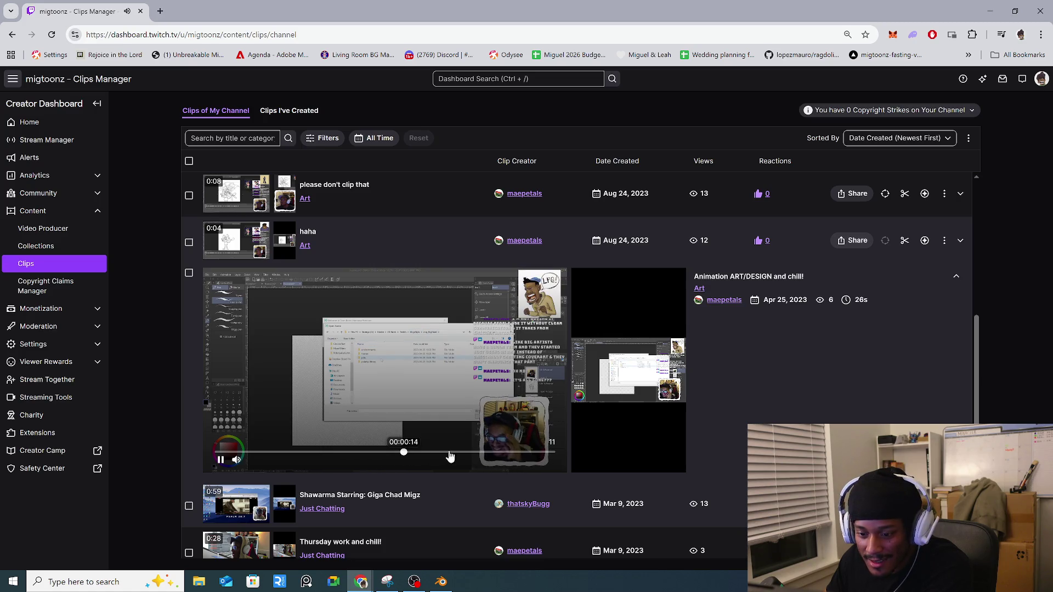
left_click(510, 453)
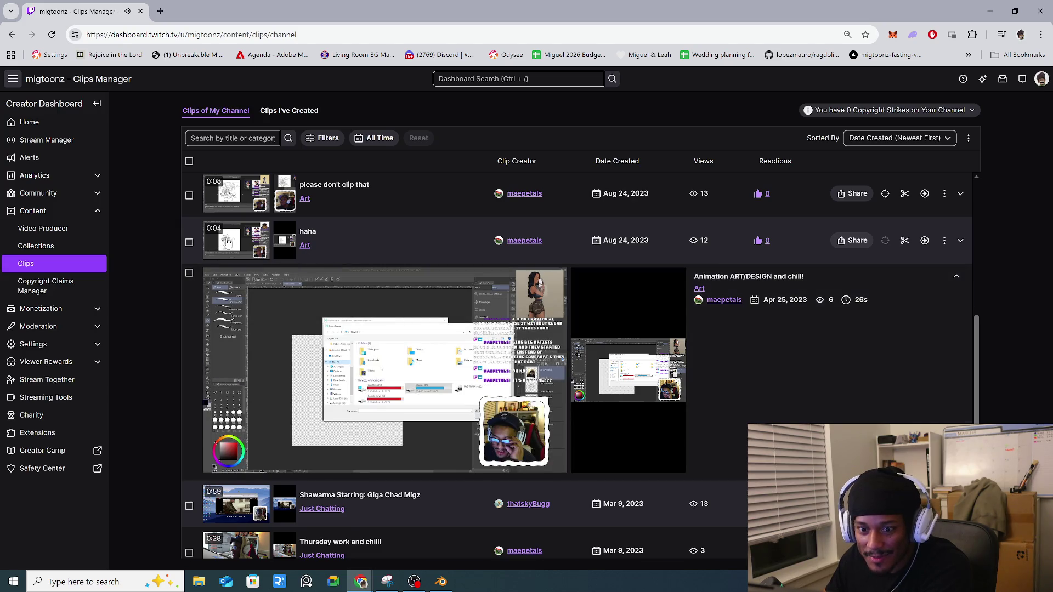
Step: Open the 'haha' clip, play it and replay it from the start twice
left_click(228, 241)
left_click(221, 414)
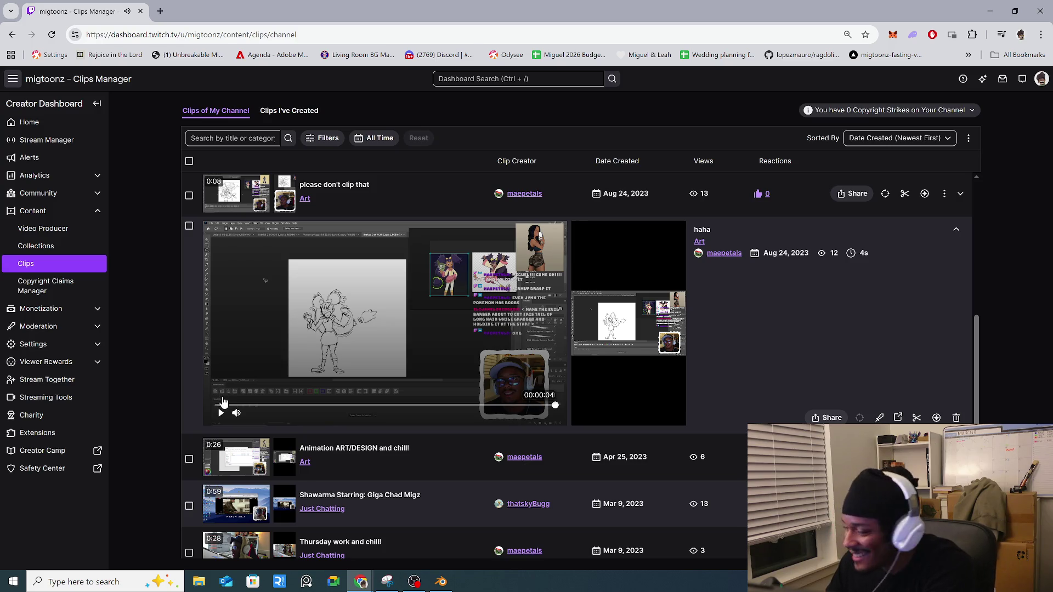
left_click(220, 415)
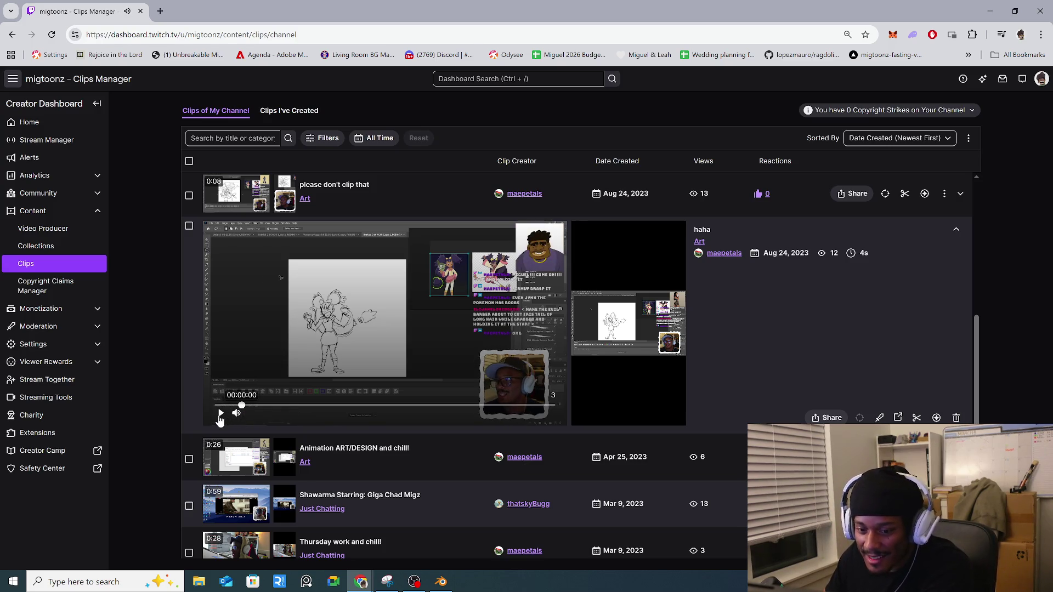
scroll(223, 422, "down", 2)
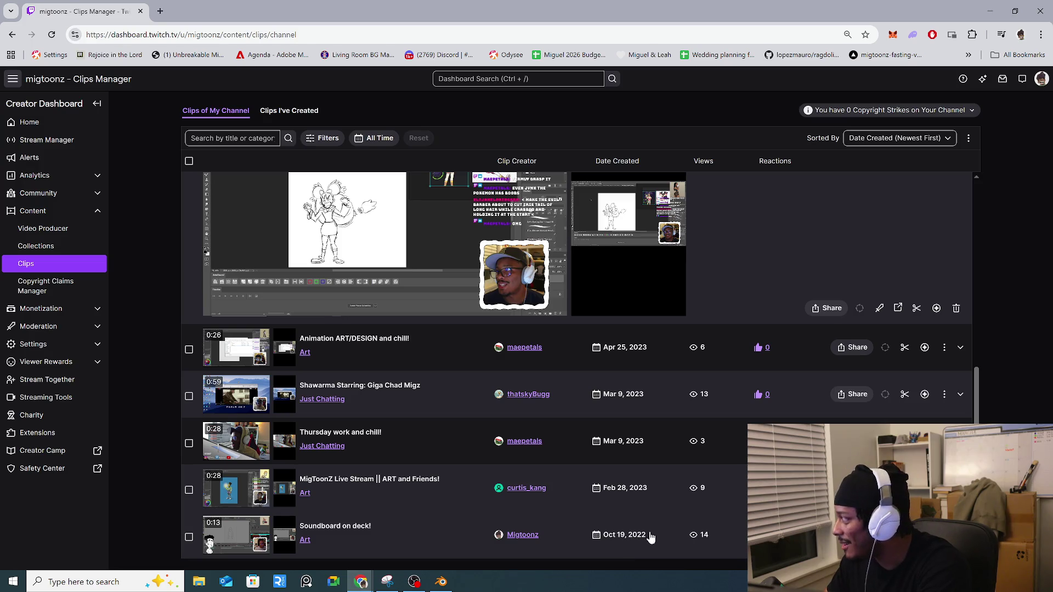
scroll(669, 507, "up", 2)
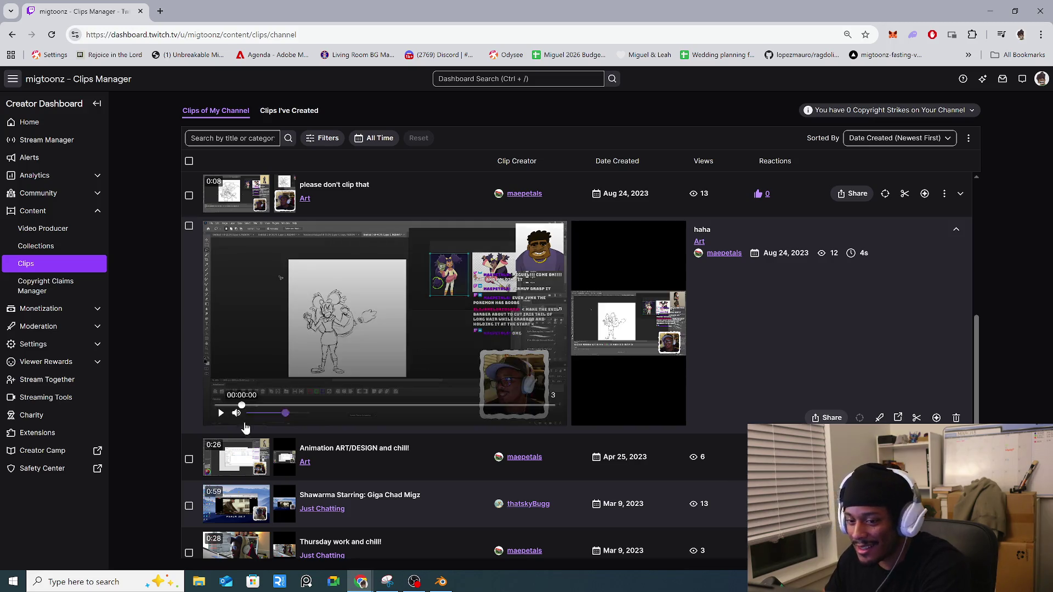
left_click(221, 416)
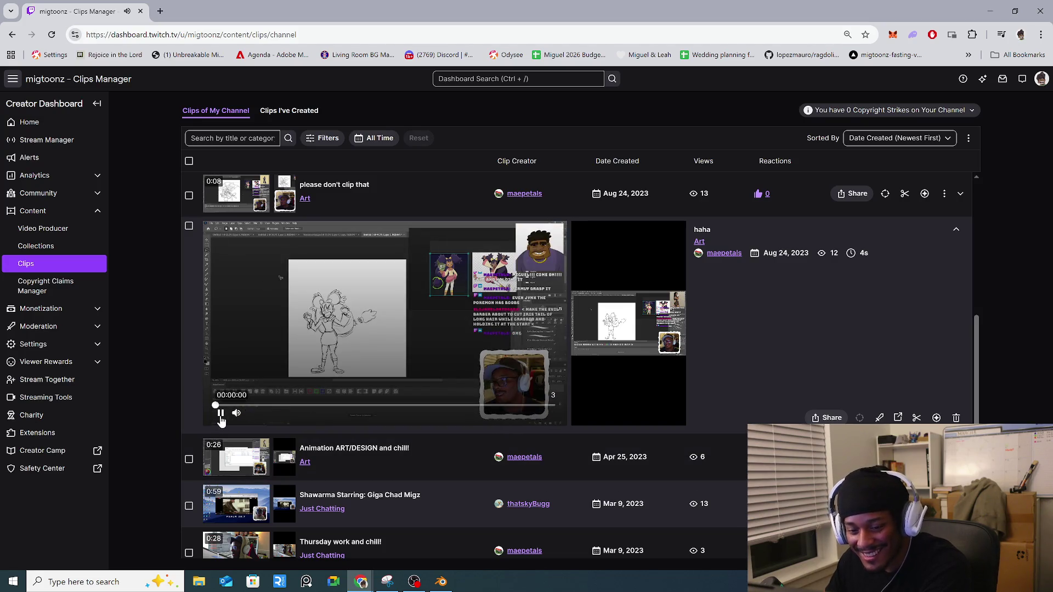
scroll(220, 422, "up", 2)
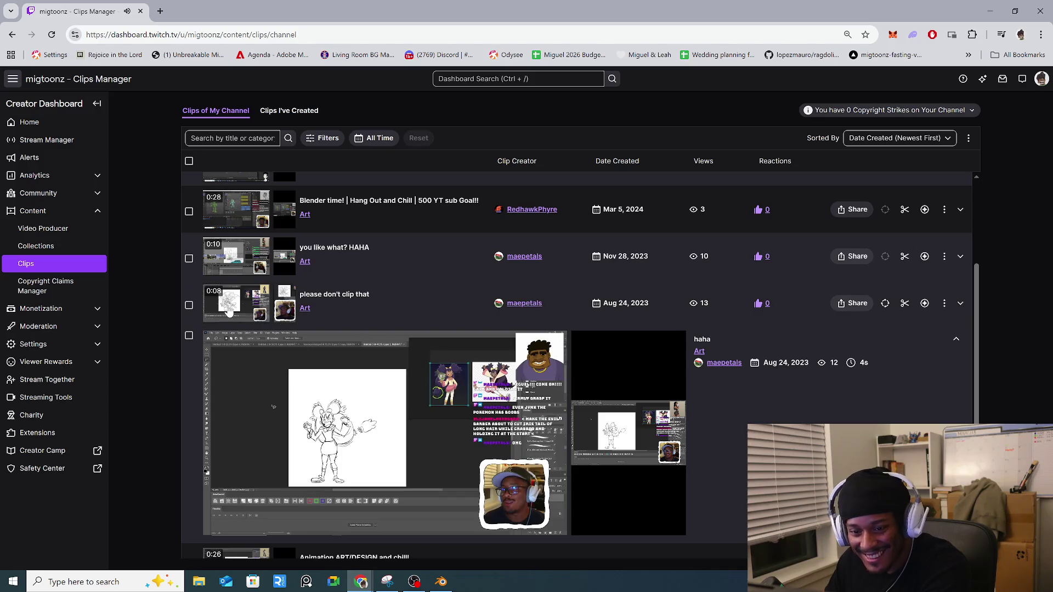
Step: Play the 'please don't clip that' clip, then replay it
left_click(230, 305)
left_click(221, 476)
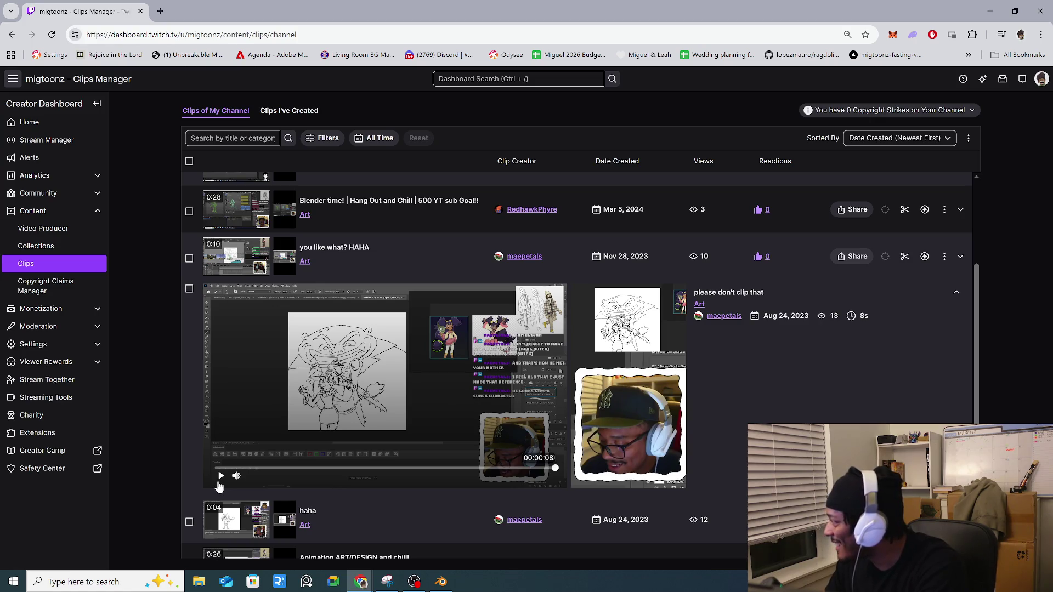
left_click(221, 476)
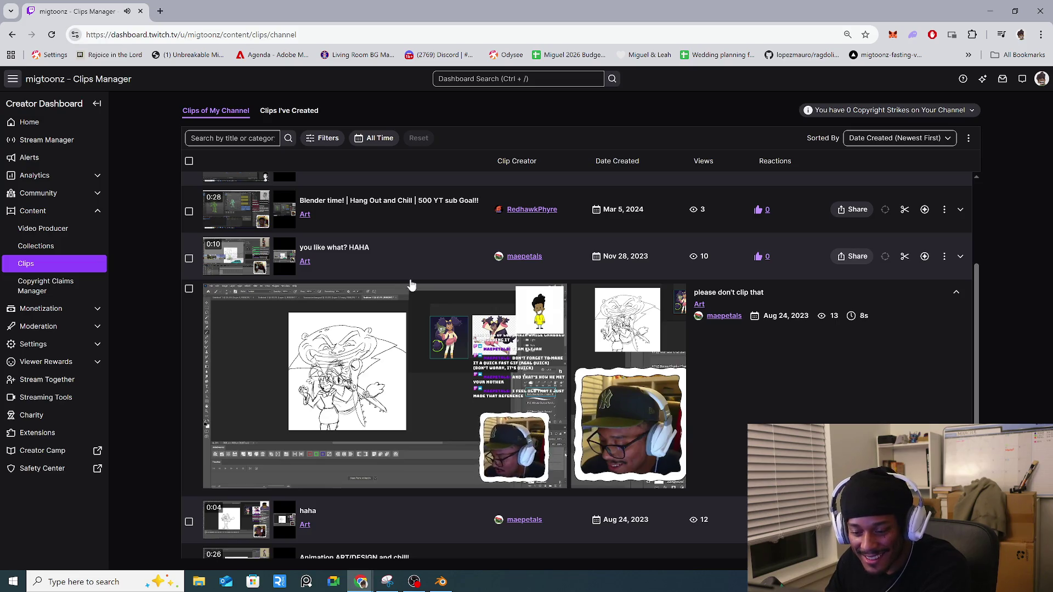
Step: Preview 'you like what? HAHA', then start playing the Blender time! clip
left_click(412, 274)
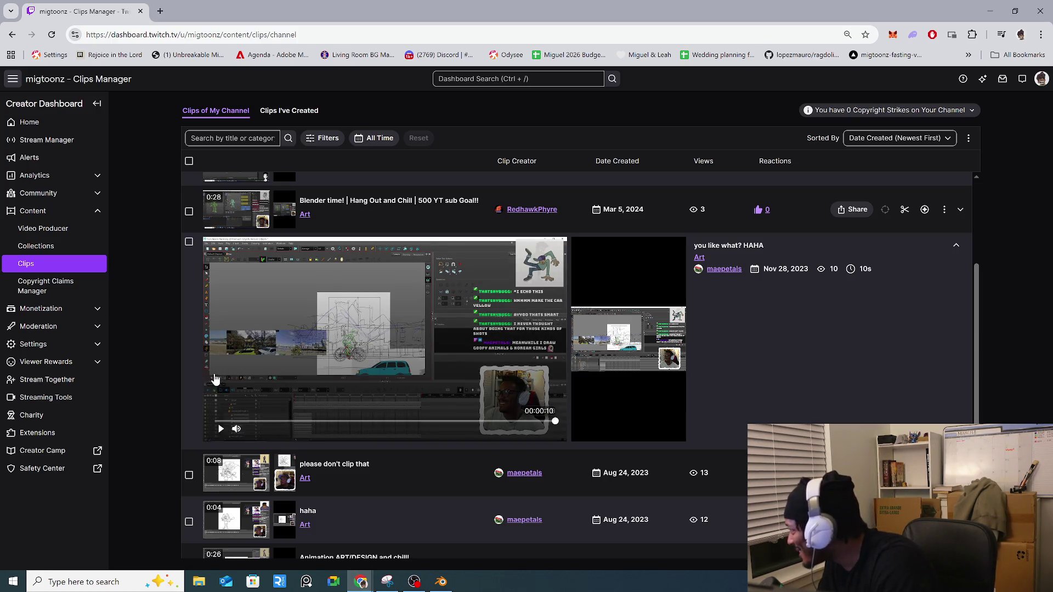
scroll(234, 291, "up", 1)
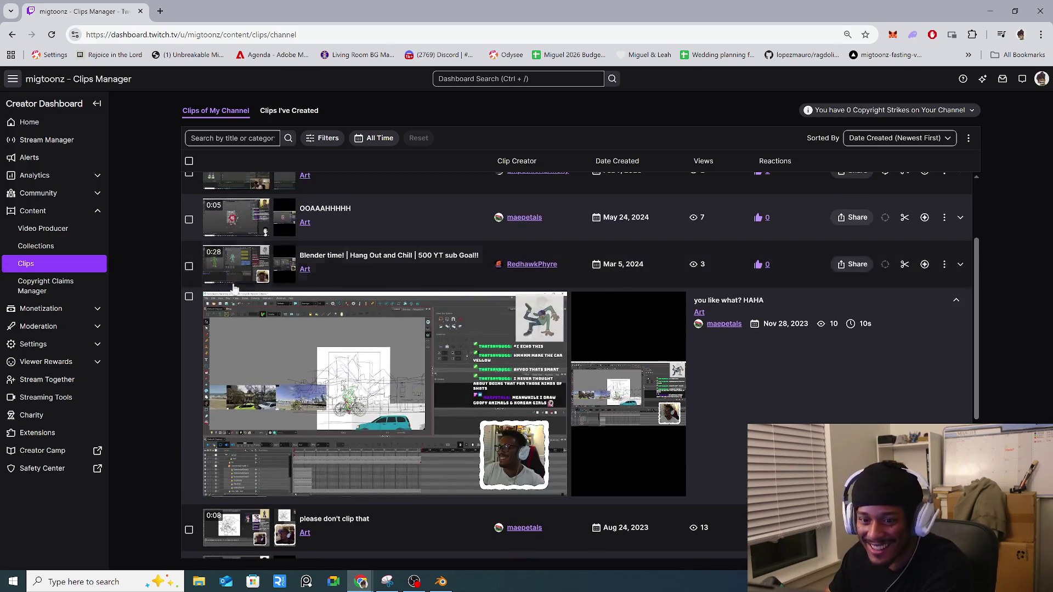
left_click(239, 272)
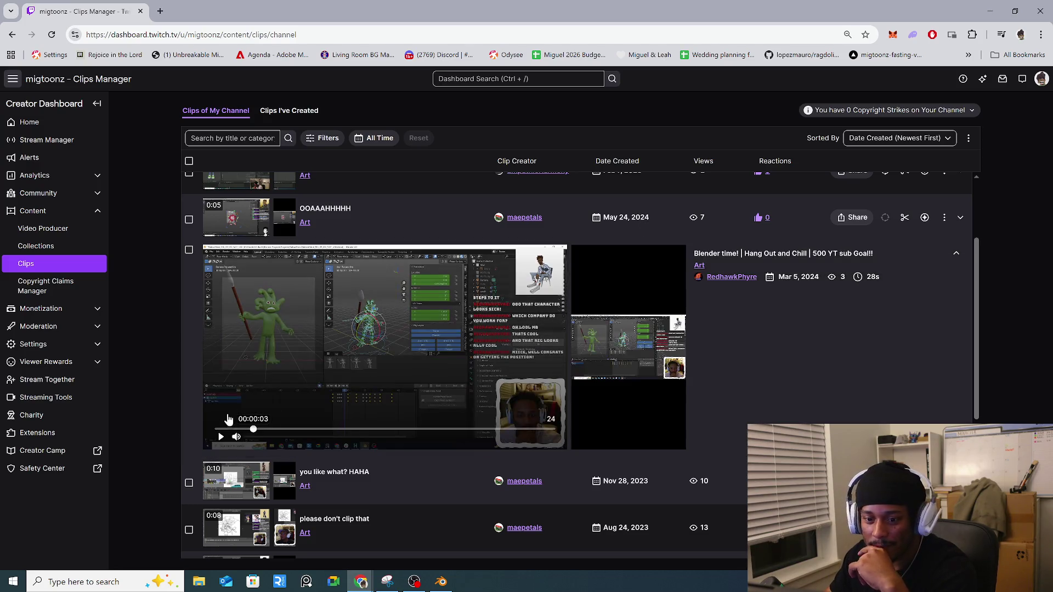
left_click(220, 439)
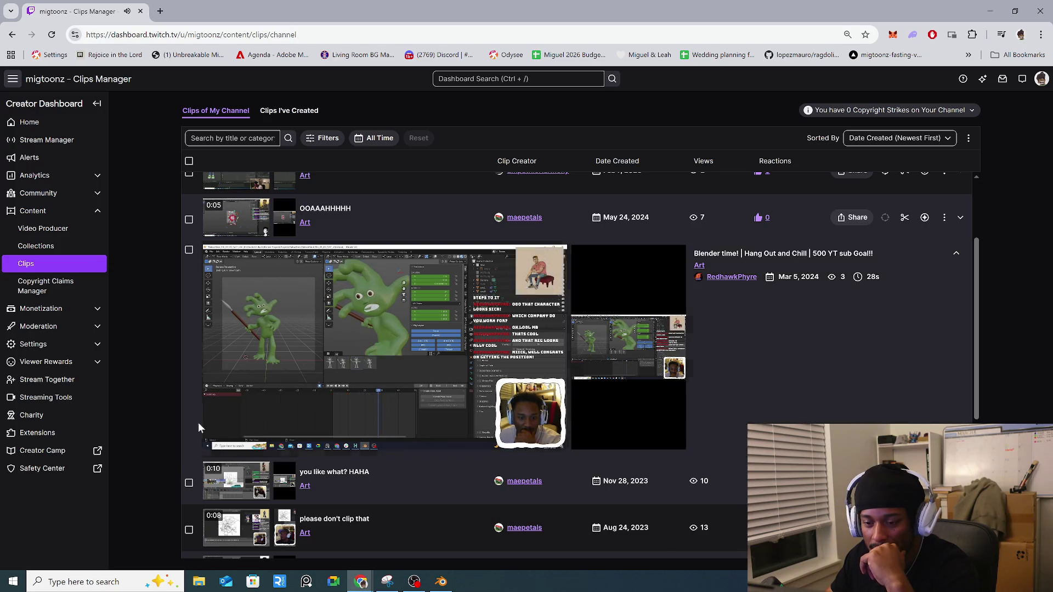
scroll(222, 439, "up", 2)
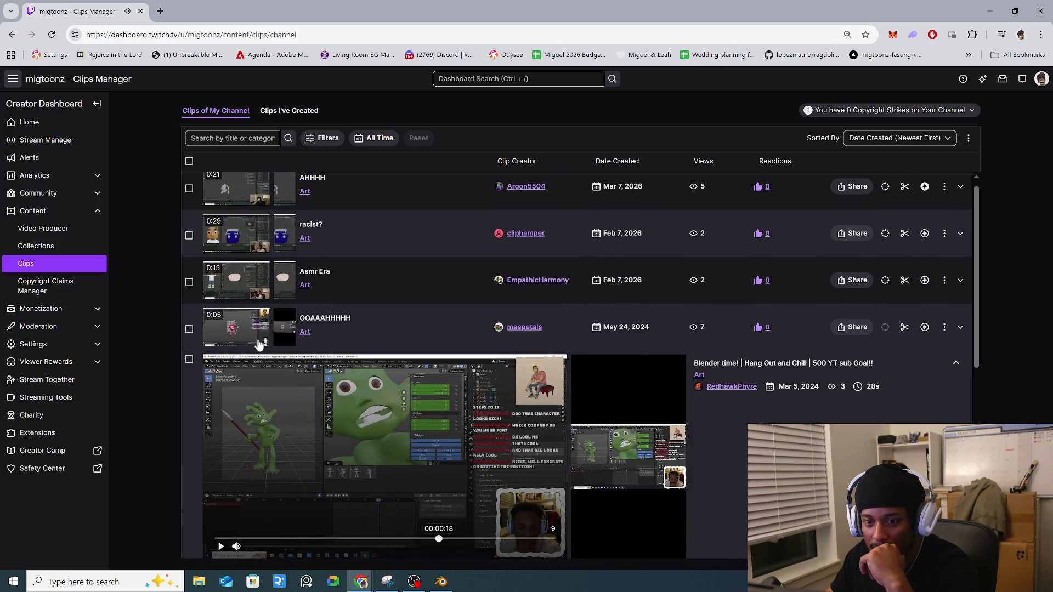
Step: Preview the OOAAAHHHHH clip, then the Asmr Era clip
left_click(229, 340)
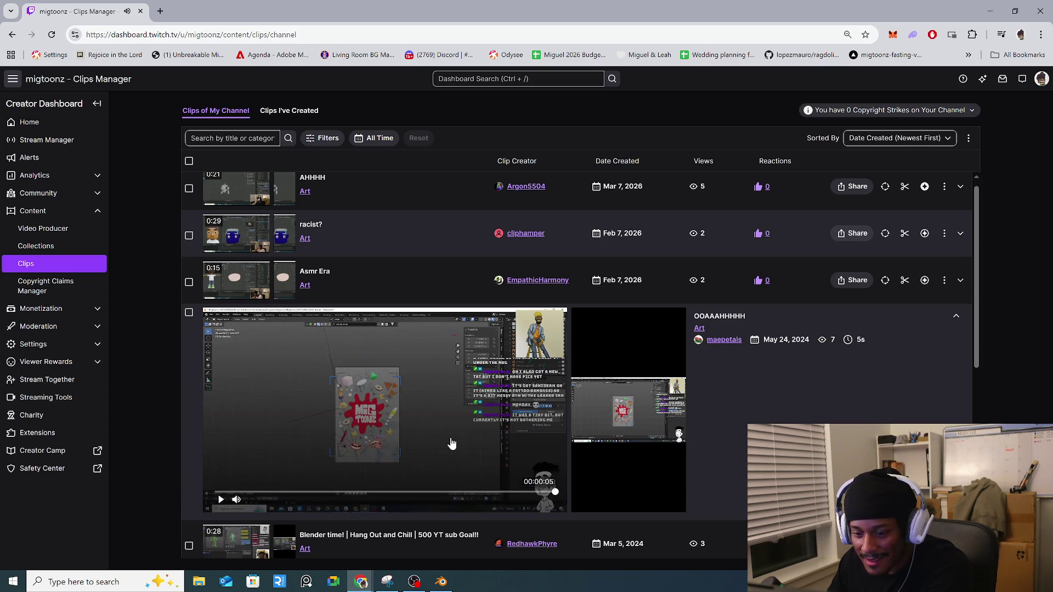
scroll(277, 356, "up", 1)
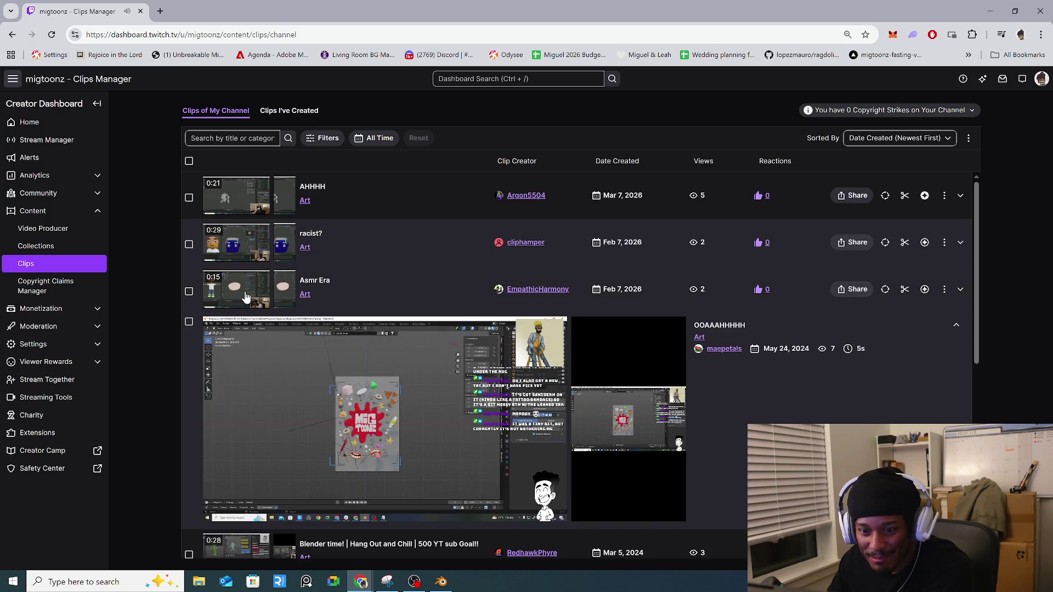
left_click(245, 297)
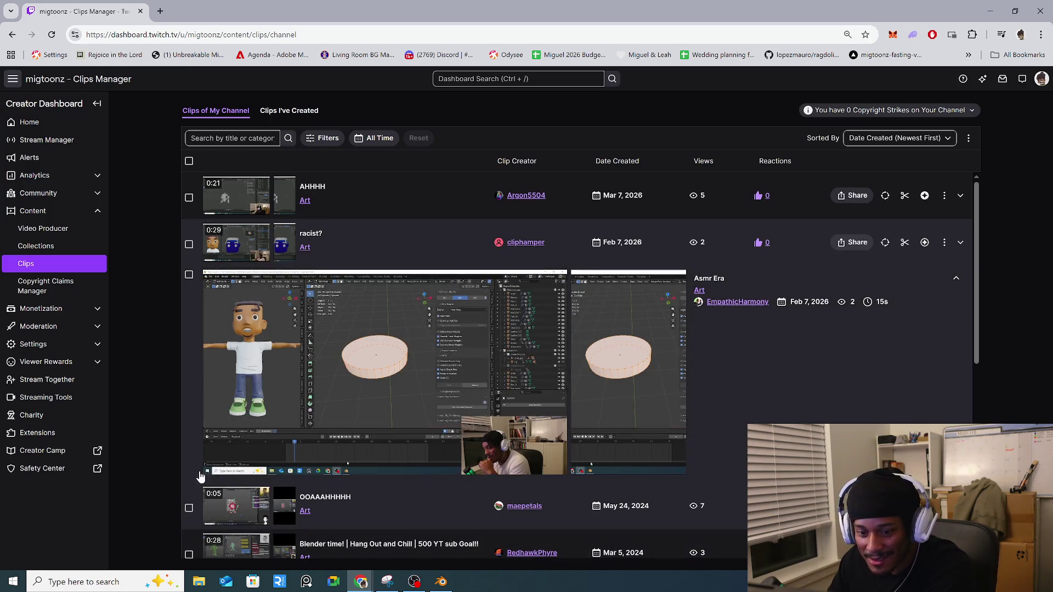
mouse_move(230, 458)
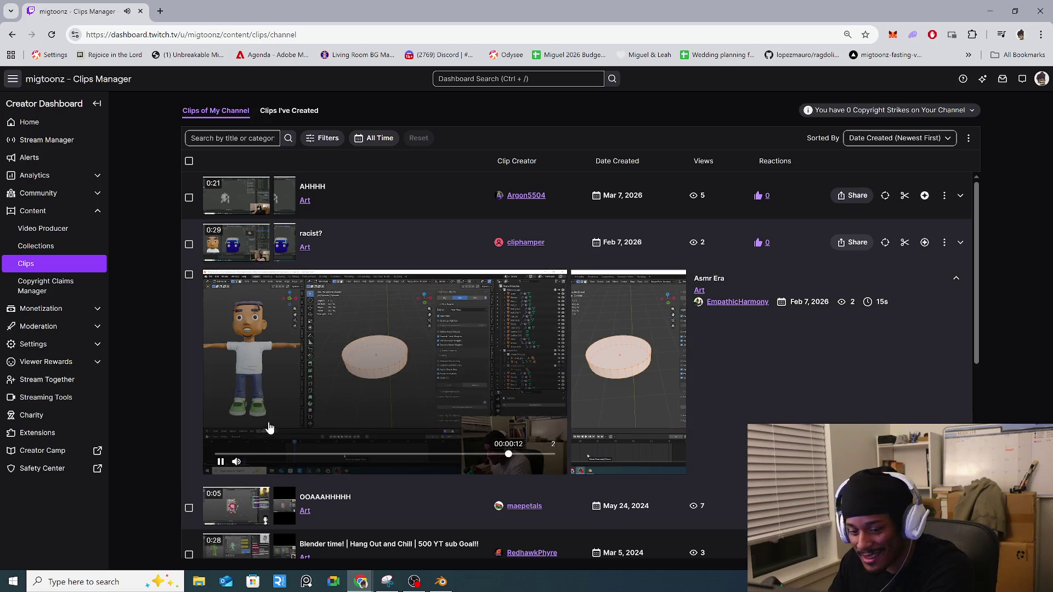
Step: Preview the 'racist?' clip, then the newest clip, AHHHH
left_click(244, 248)
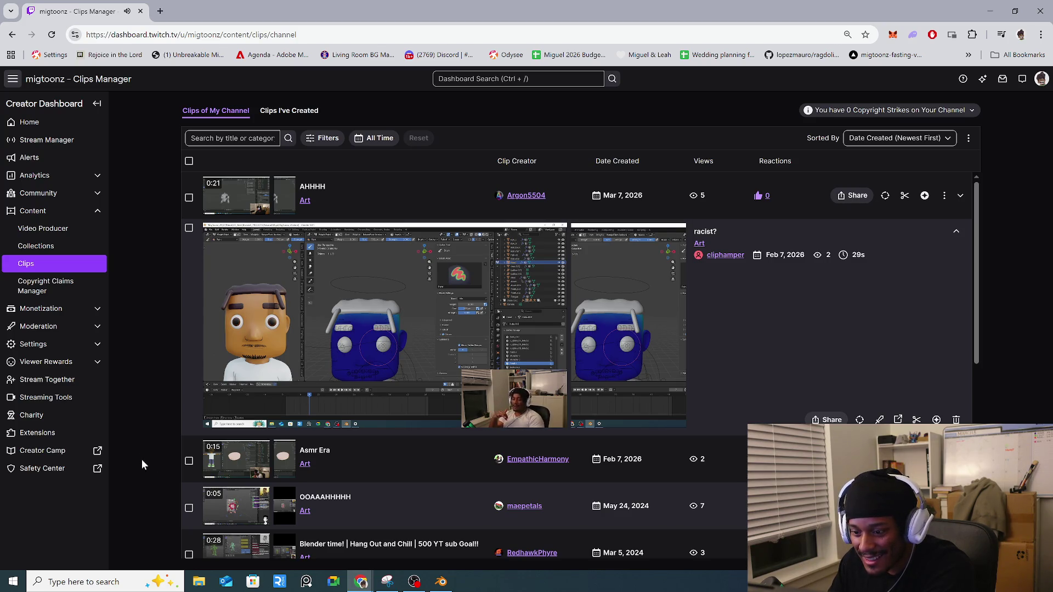
mouse_move(255, 405)
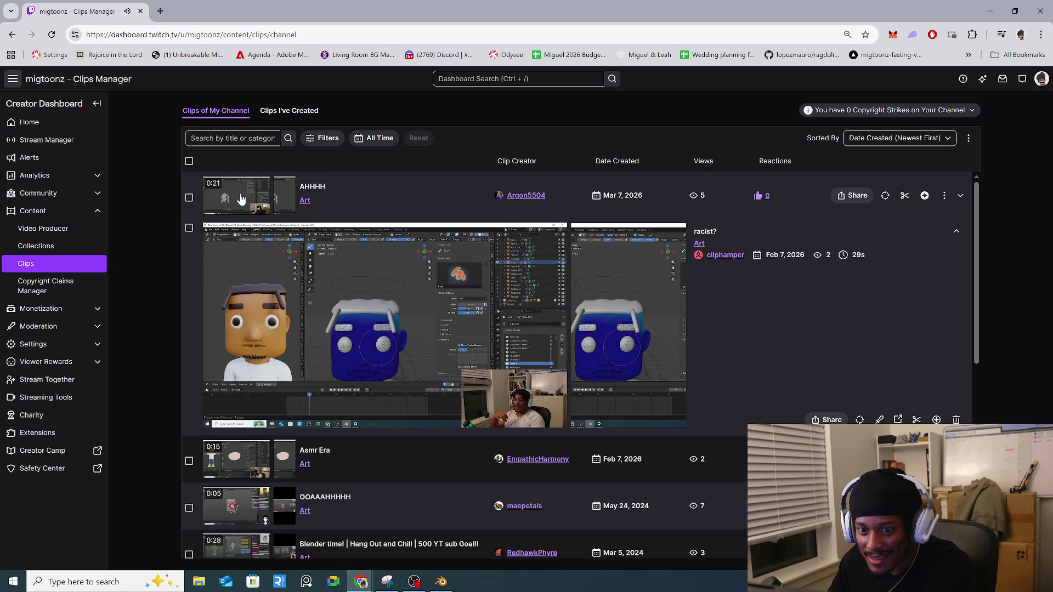
left_click(256, 200)
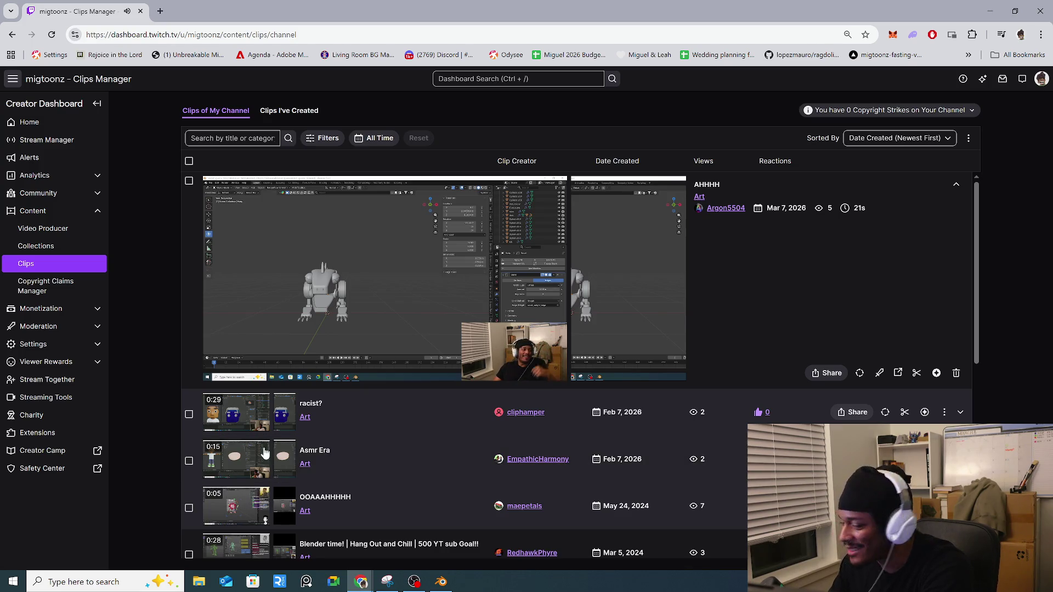
scroll(264, 373, "down", 6)
scroll(263, 373, "up", 6)
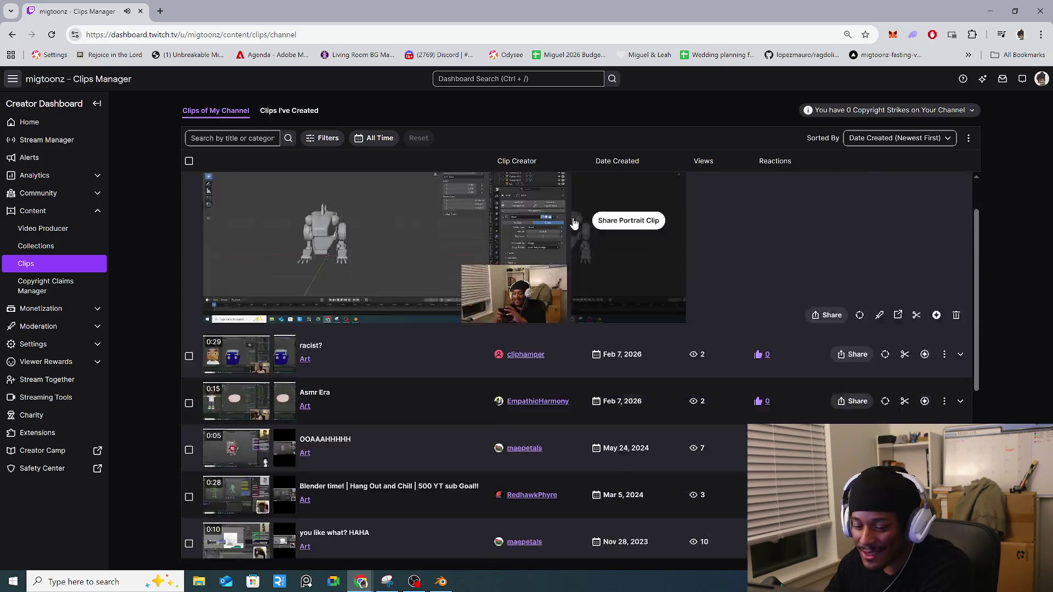
scroll(565, 247, "down", 10)
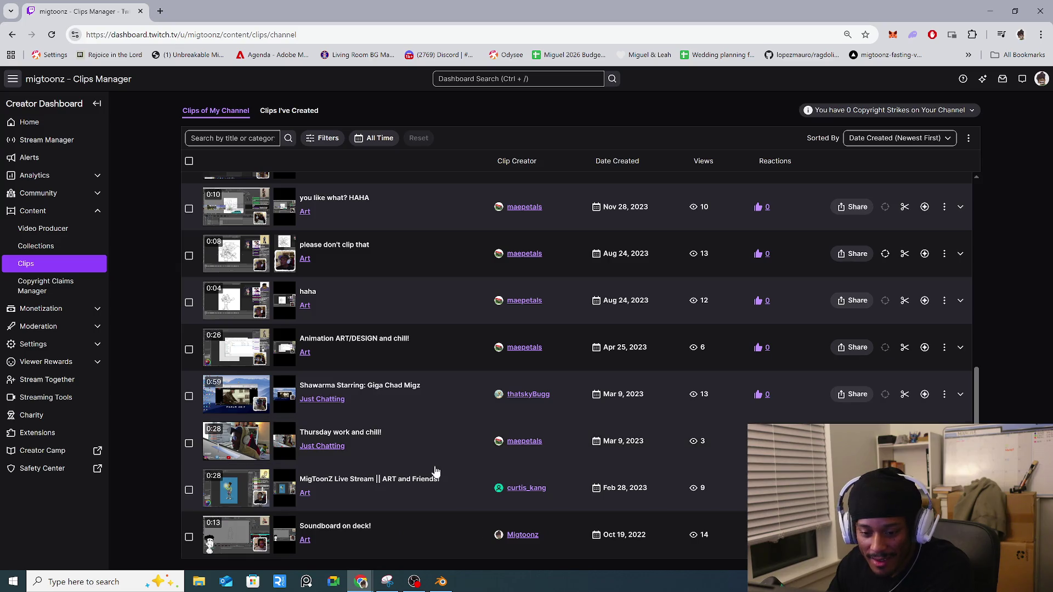
Step: Expand the 'please don't clip that' row and play its inline preview
scroll(247, 406, "up", 1)
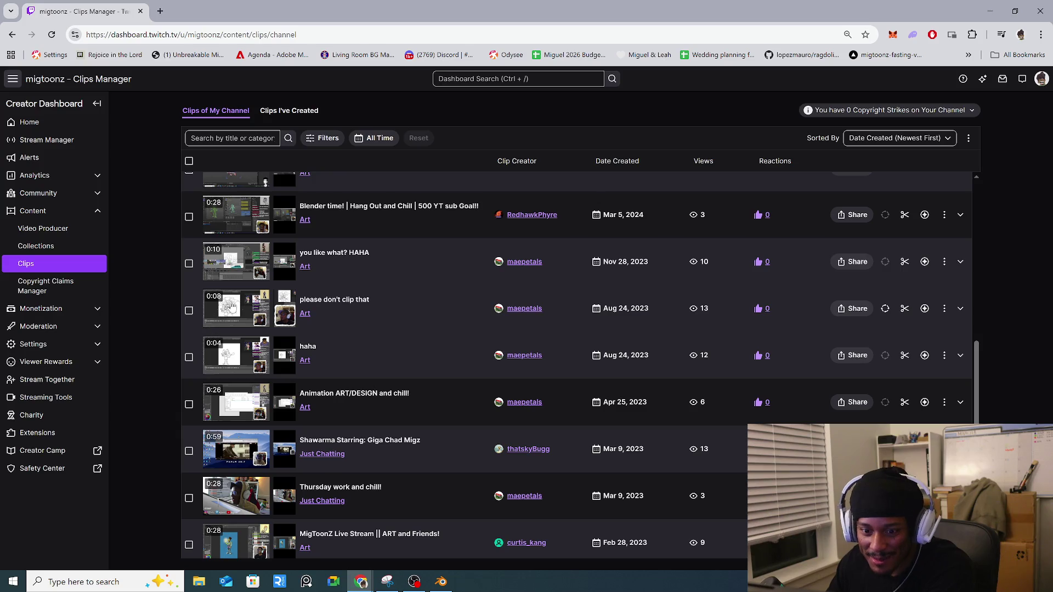
left_click(240, 314)
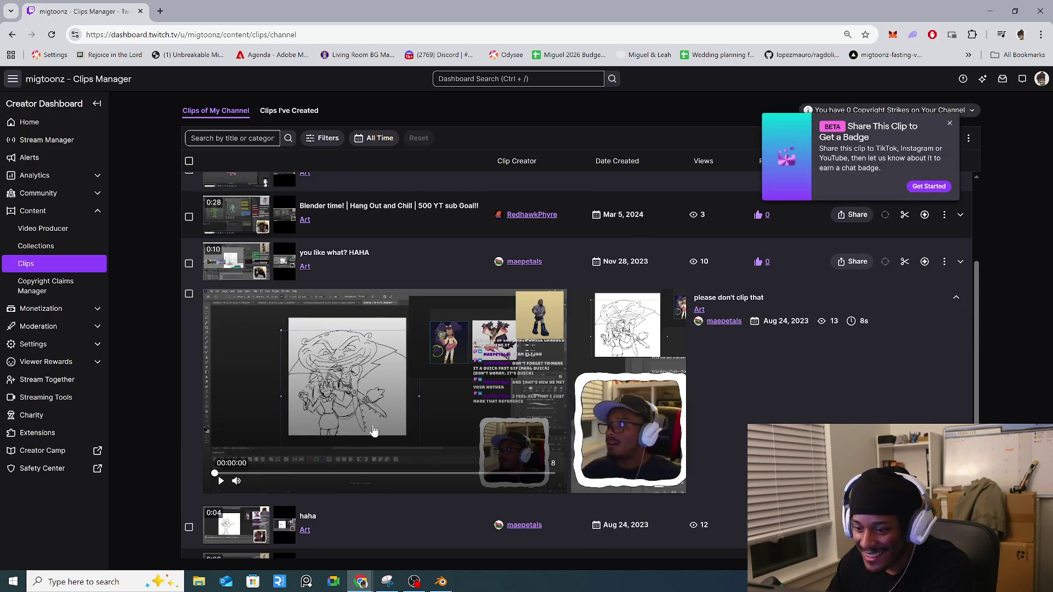
left_click(221, 482)
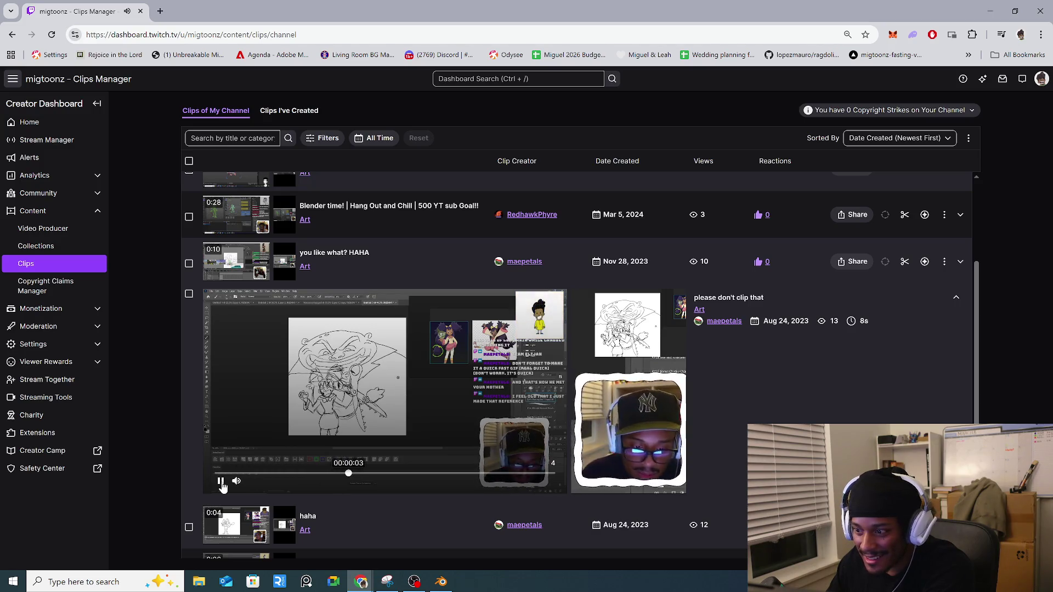
Step: Scroll through the clip list, then switch back to the Blender iguana project
scroll(627, 442, "down", 2)
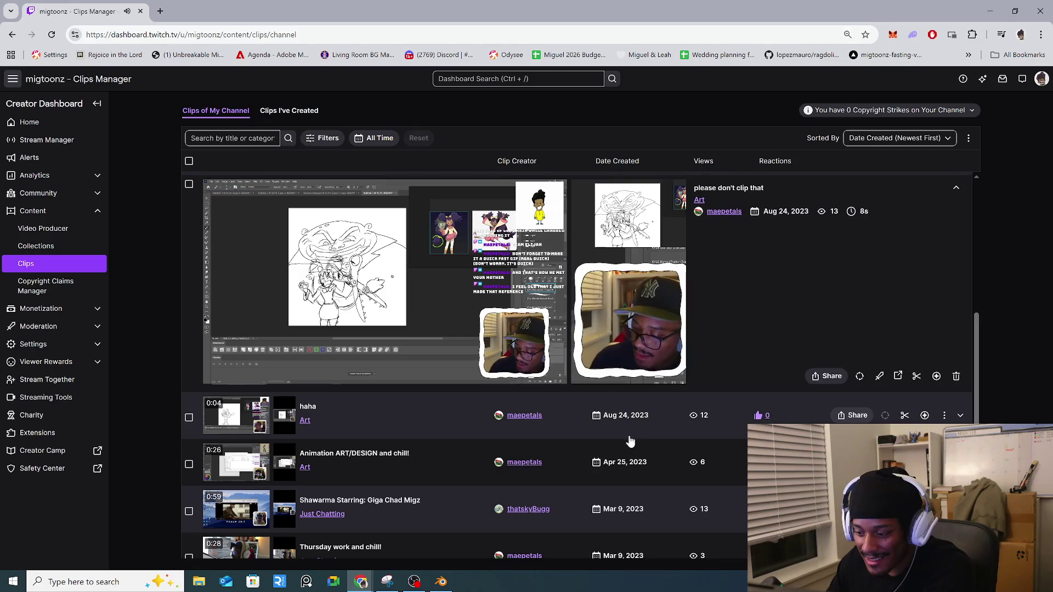
scroll(713, 452, "down", 2)
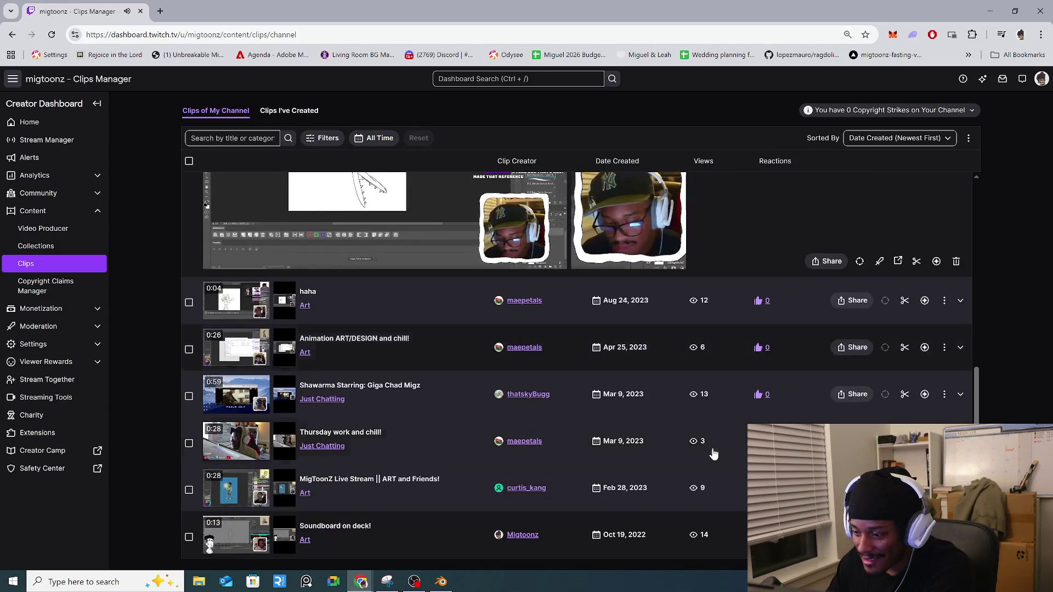
scroll(717, 543, "up", 5)
scroll(717, 528, "up", 2)
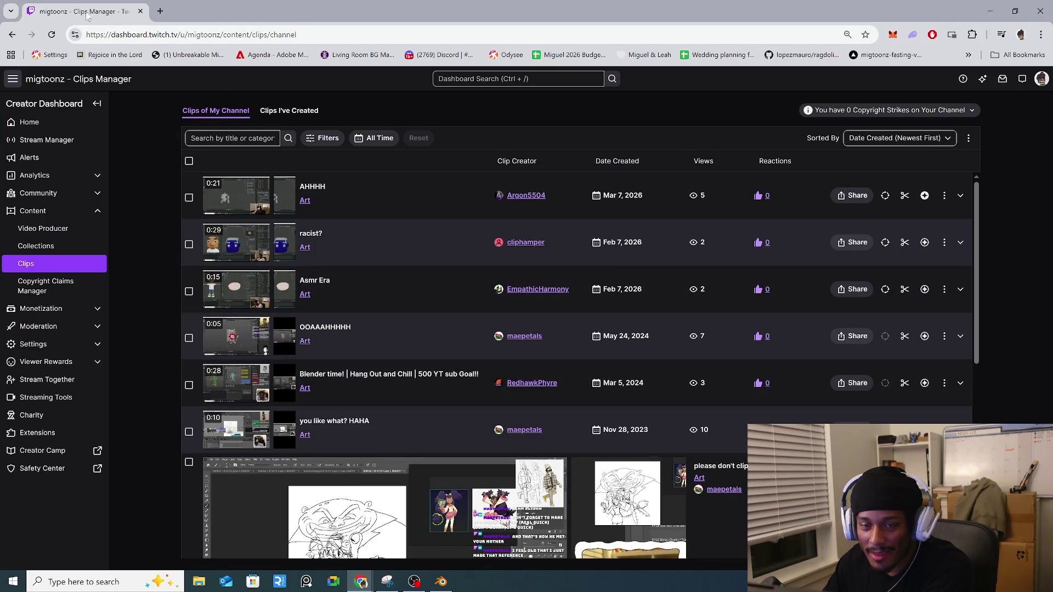
key("alt+Tab")
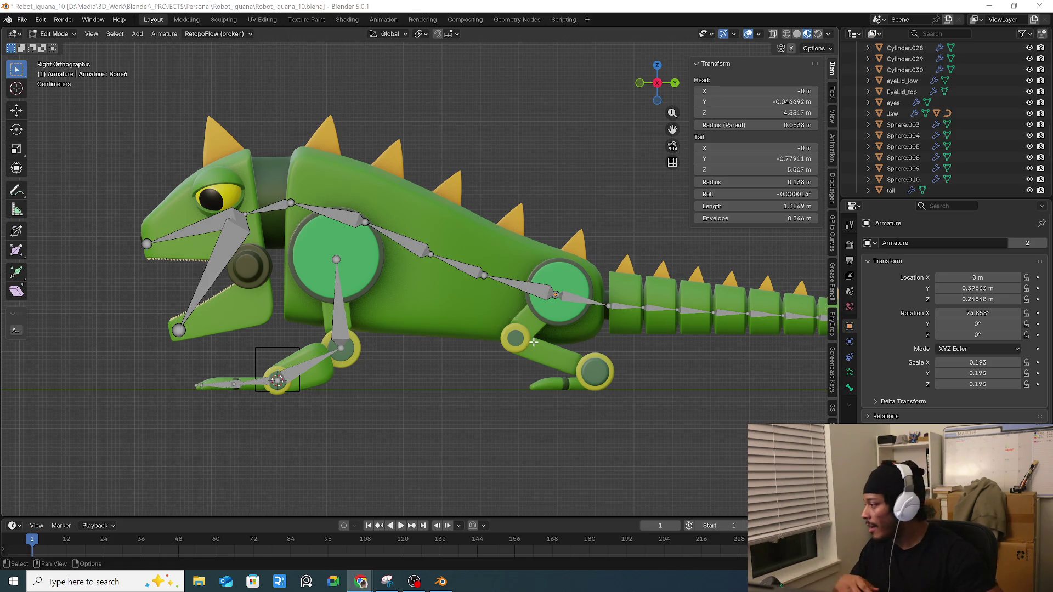
Step: Leave Edit Mode and snap the 3D cursor to the centre of hip cylinder Cylinder.015
mouse_move(552, 293)
middle_mouse_down()
mouse_move(477, 364)
mouse_move(631, 362)
mouse_move(347, 355)
mouse_move(384, 351)
middle_mouse_up()
scroll(441, 350, "down", 3)
scroll(507, 337, "up", 6)
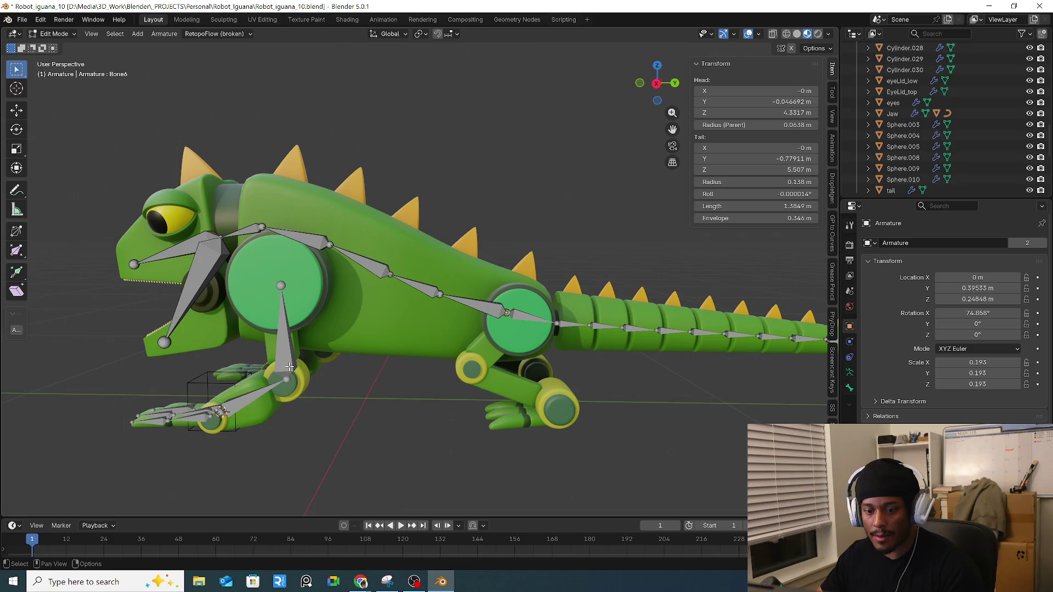
mouse_move(289, 367)
middle_mouse_down("alt")
mouse_move(539, 362)
mouse_move(547, 329)
middle_mouse_up("alt")
key("Tab")
left_click(543, 329)
key("shift+s")
left_click(550, 387)
Step: Return to the right side orthographic view and call up the Add menu
mouse_move(550, 387)
middle_mouse_down()
mouse_move(564, 363)
mouse_move(588, 383)
middle_mouse_up()
key("KP_3")
key("shift+a")
mouse_move(587, 347)
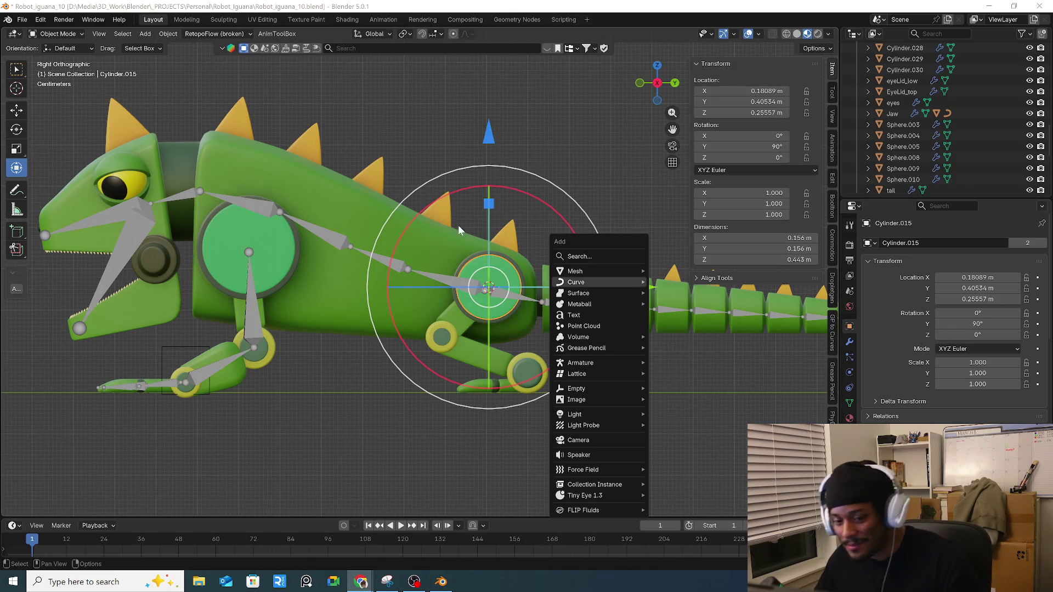
Step: Add a single bone at the rear hip, scaled to 0.251 and rotated about -133° toward the knee
mouse_move(390, 314)
middle_mouse_down()
mouse_move(518, 392)
mouse_move(548, 366)
middle_mouse_up()
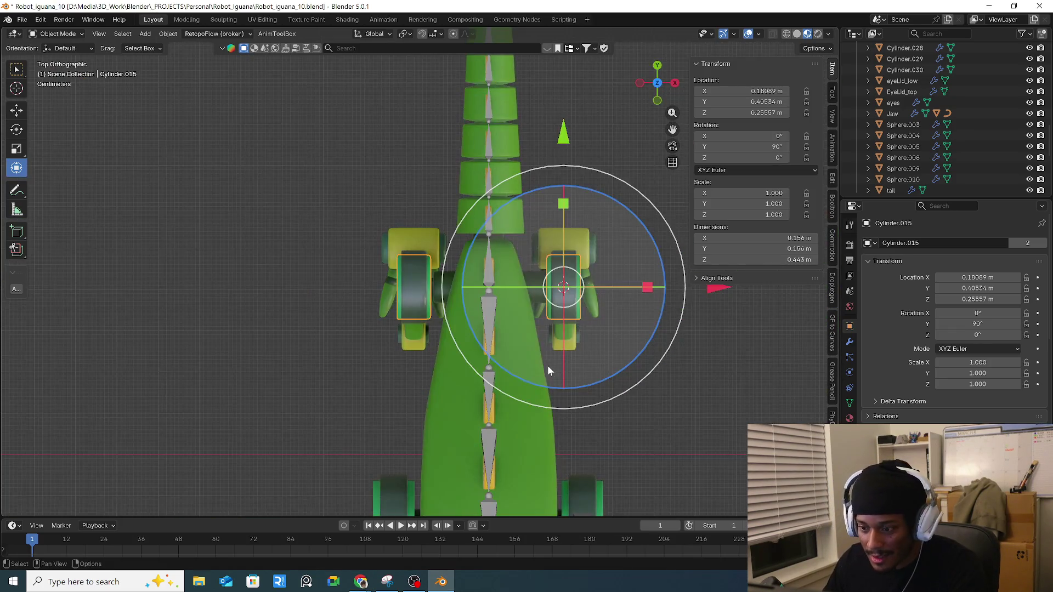
key("KP_3")
key("shift+a")
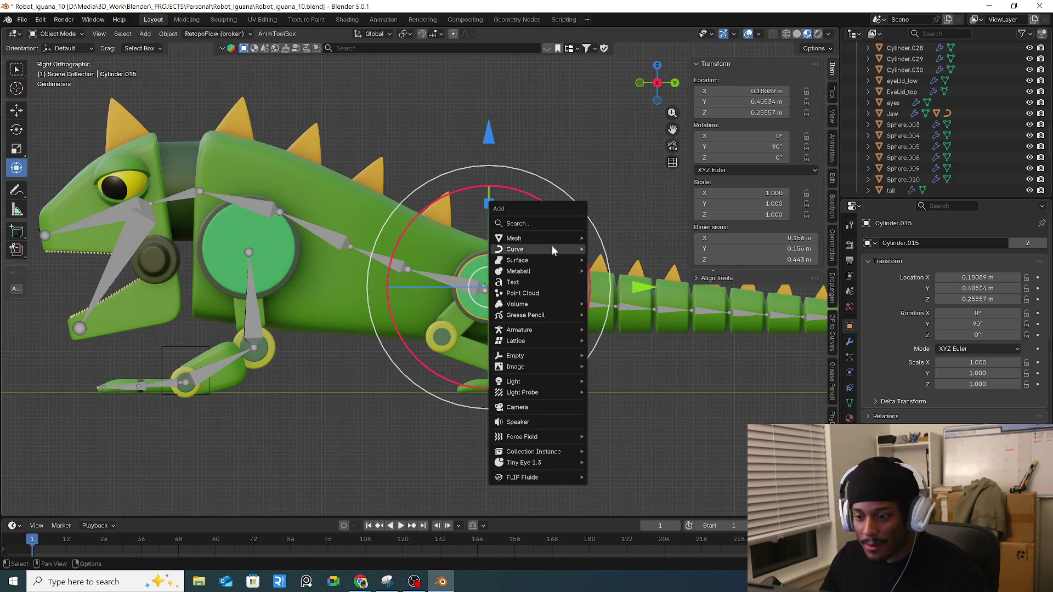
left_click(618, 331)
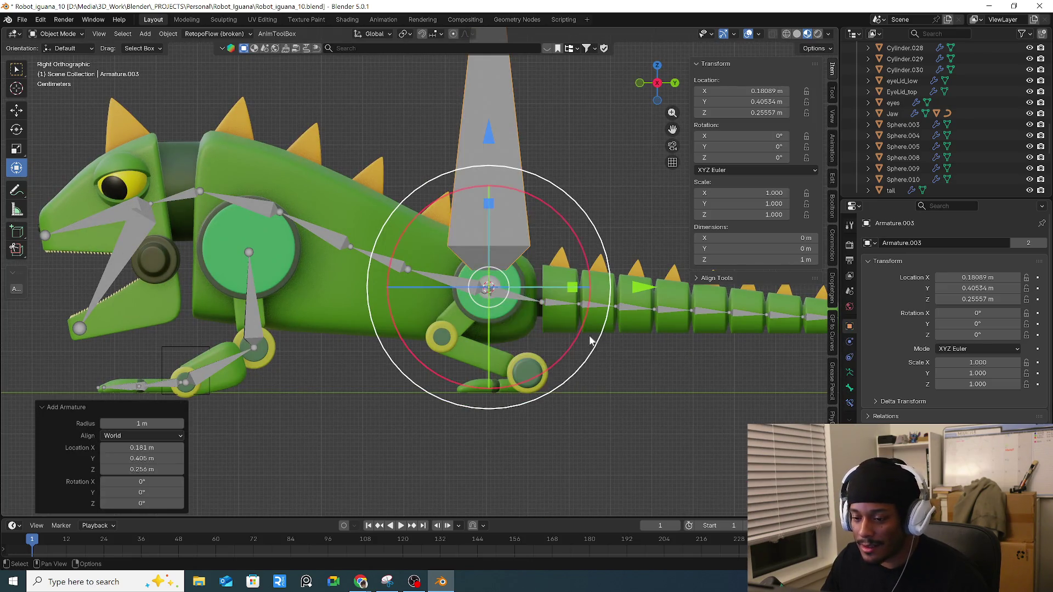
key("s")
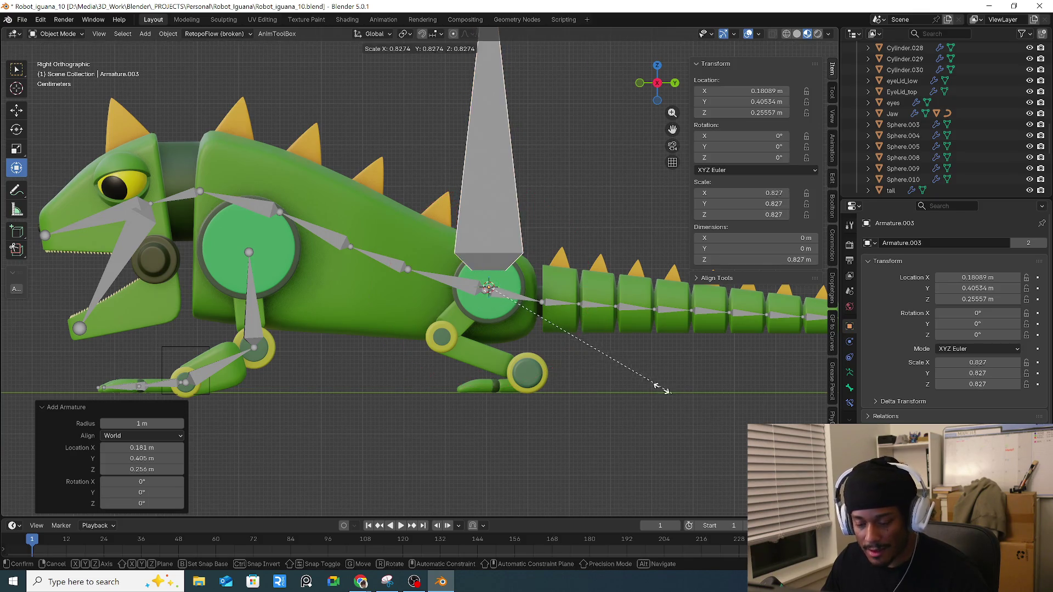
left_click(587, 345)
key("r")
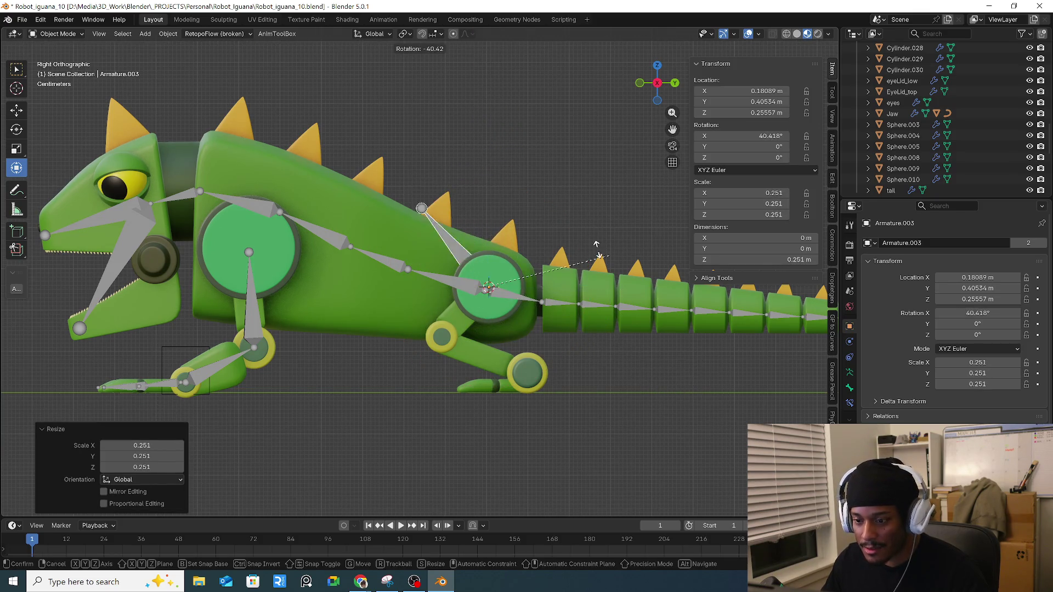
left_click(469, 225)
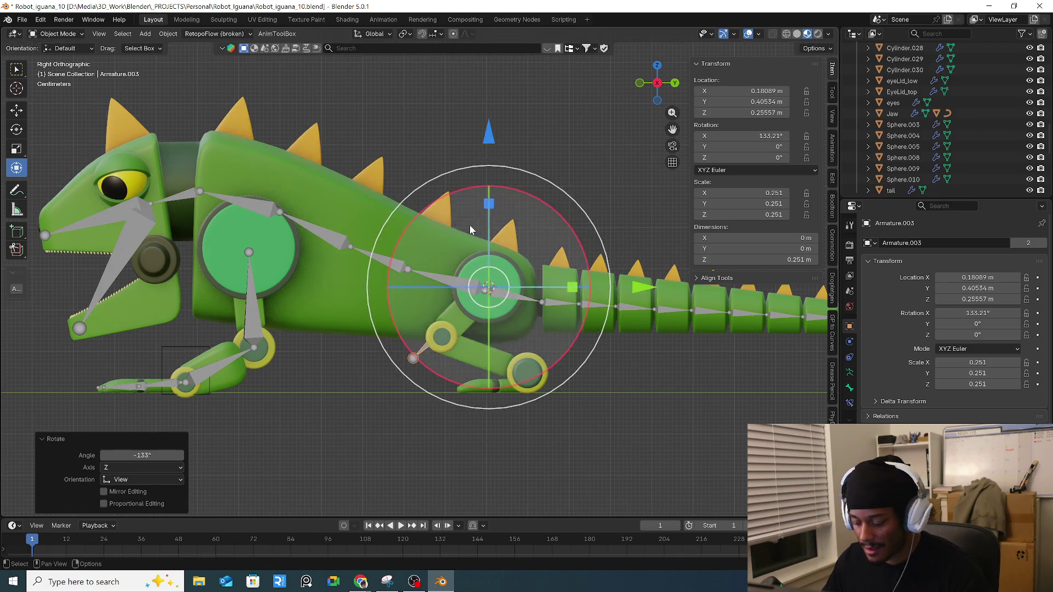
Step: Frame the new rear-leg armature in right side view and select only it
key("KP_7")
mouse_move(538, 337)
middle_mouse_down()
mouse_move(591, 317)
mouse_move(509, 235)
mouse_move(653, 381)
middle_mouse_up()
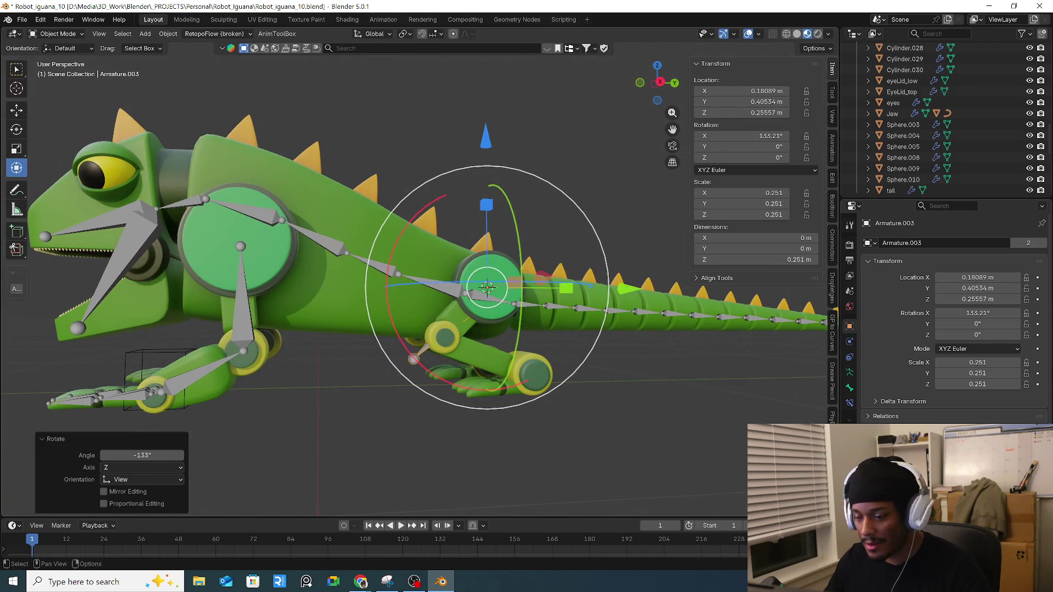
scroll(954, 319, "down", 4)
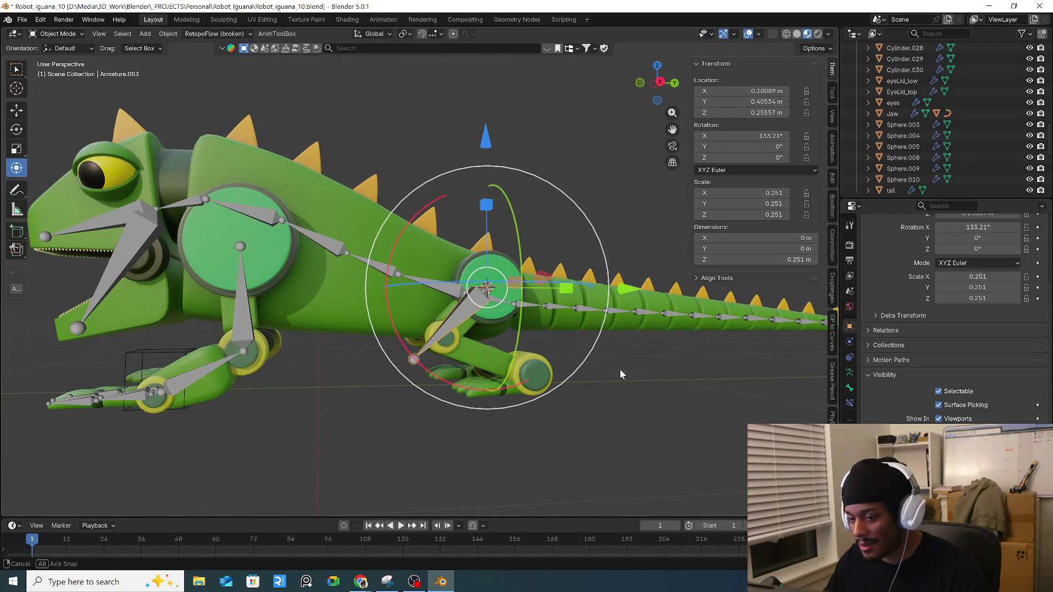
middle_click_drag(619, 369, 610, 364)
key("KP_3")
scroll(503, 367, "up", 2)
scroll(503, 373, "up", 1)
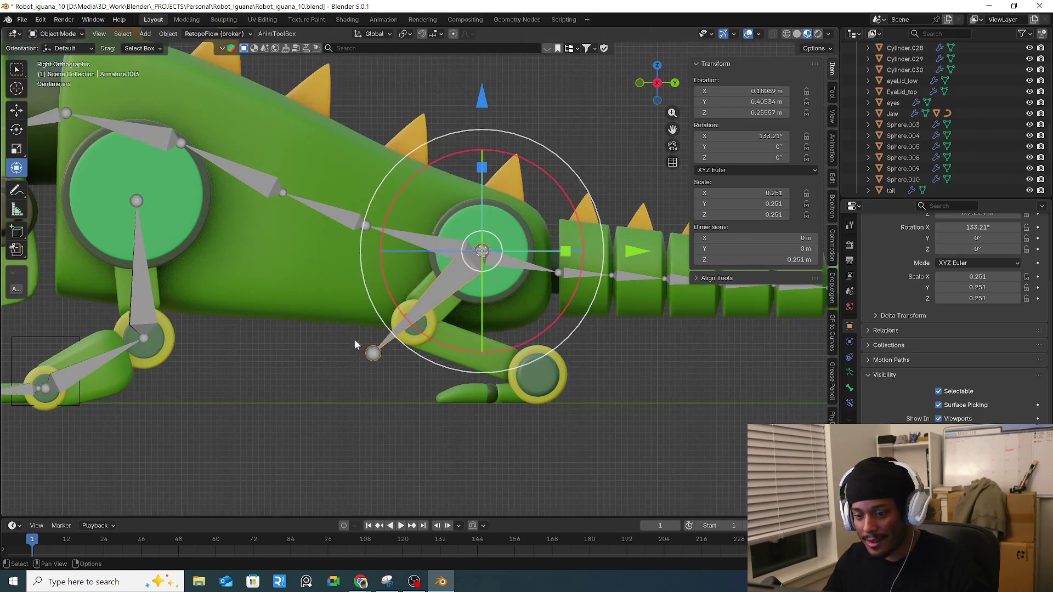
key("Tab")
key("Tab")
left_click(371, 353)
key("Tab")
Step: Move the bone tip onto the knee joint and extrude a second bone to the ankle wheel
left_click_drag(352, 344, 382, 398)
key("g")
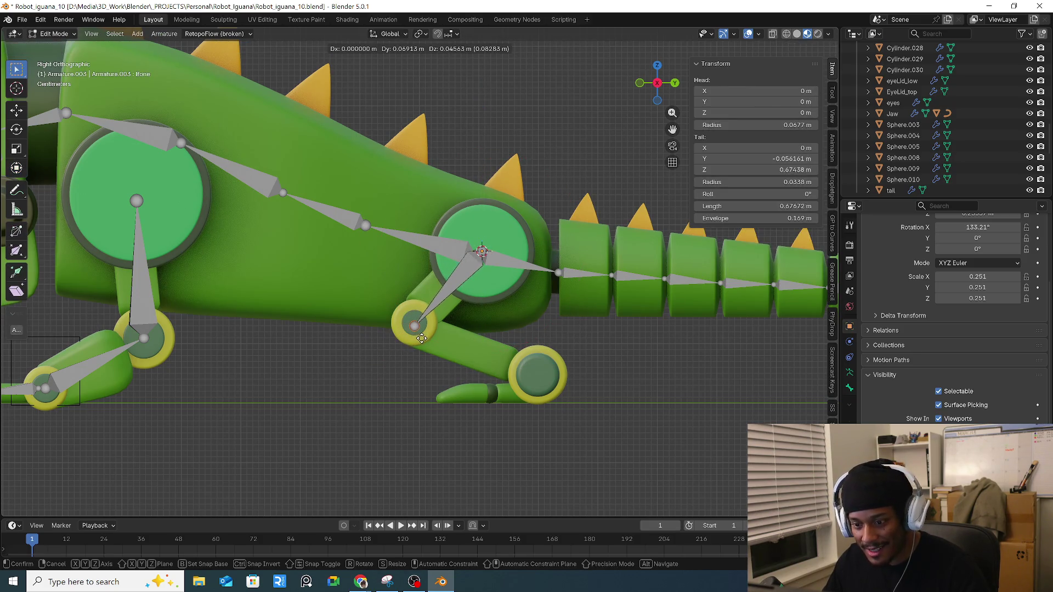
left_click(416, 344)
key("e")
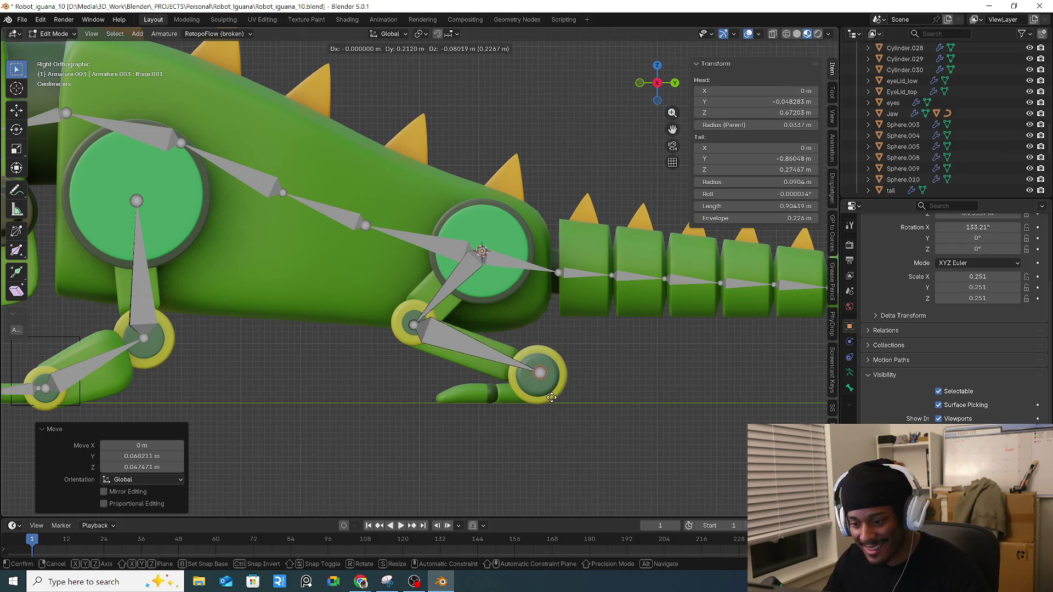
left_click(549, 401)
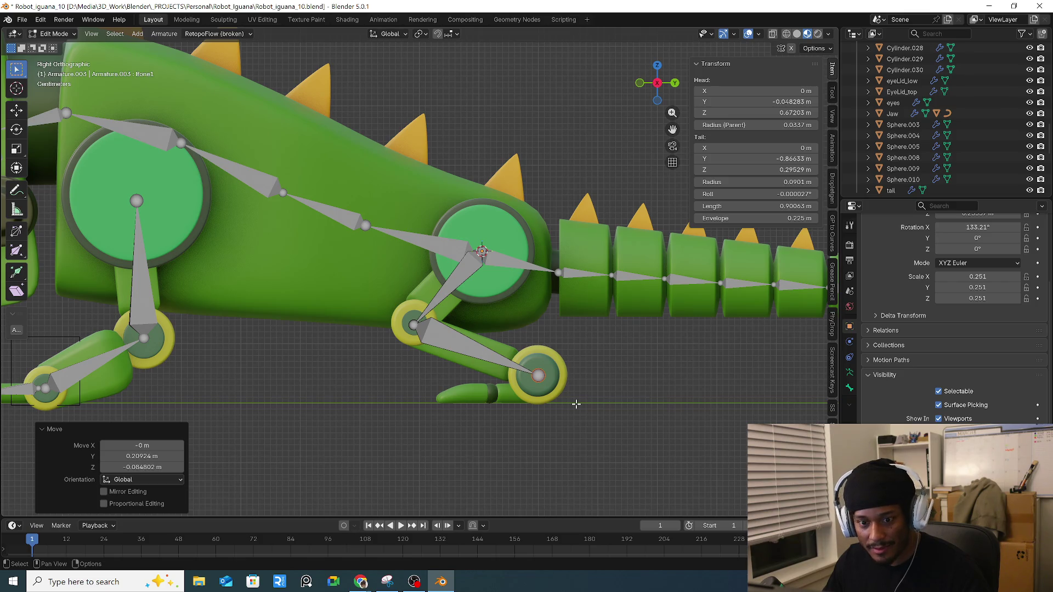
key("Tab")
left_click(147, 282)
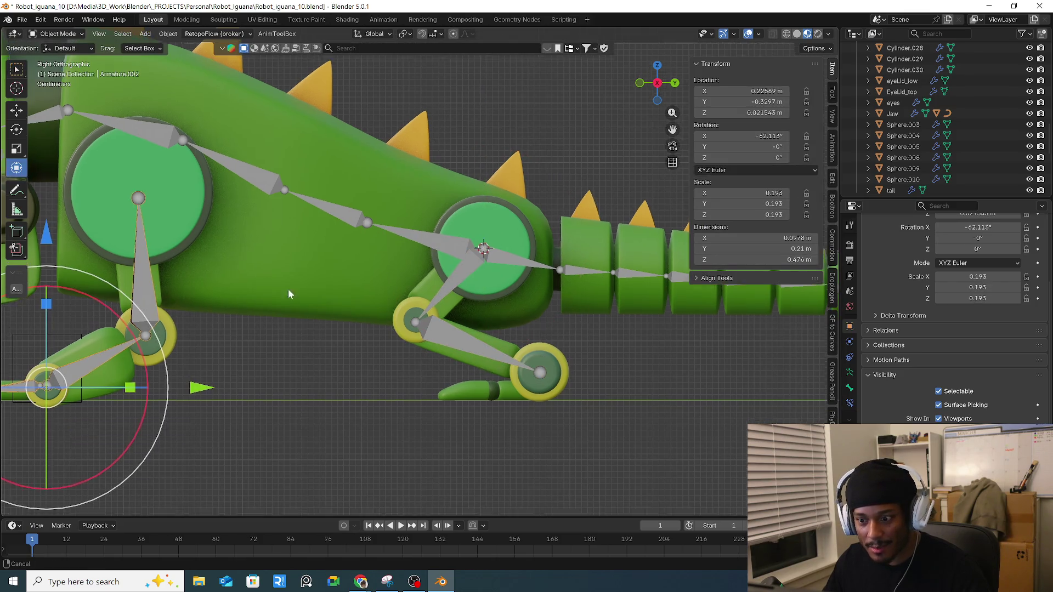
Step: Dissolve the front leg armature's thigh and shin into one bone, then delete it
middle_click_drag(283, 297, 412, 278, "shift")
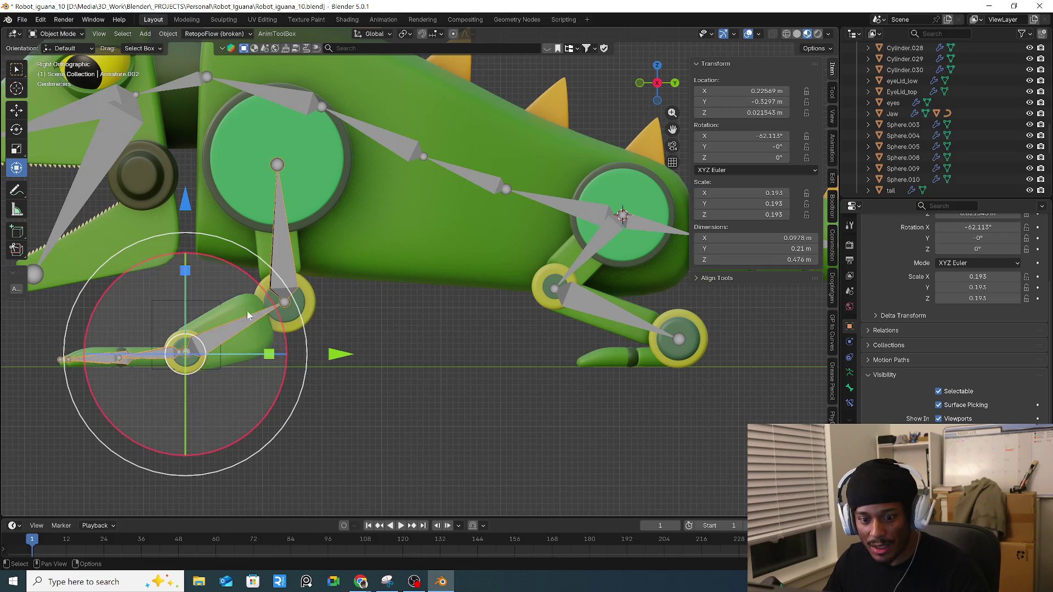
key("Tab")
left_click(276, 252)
key("x")
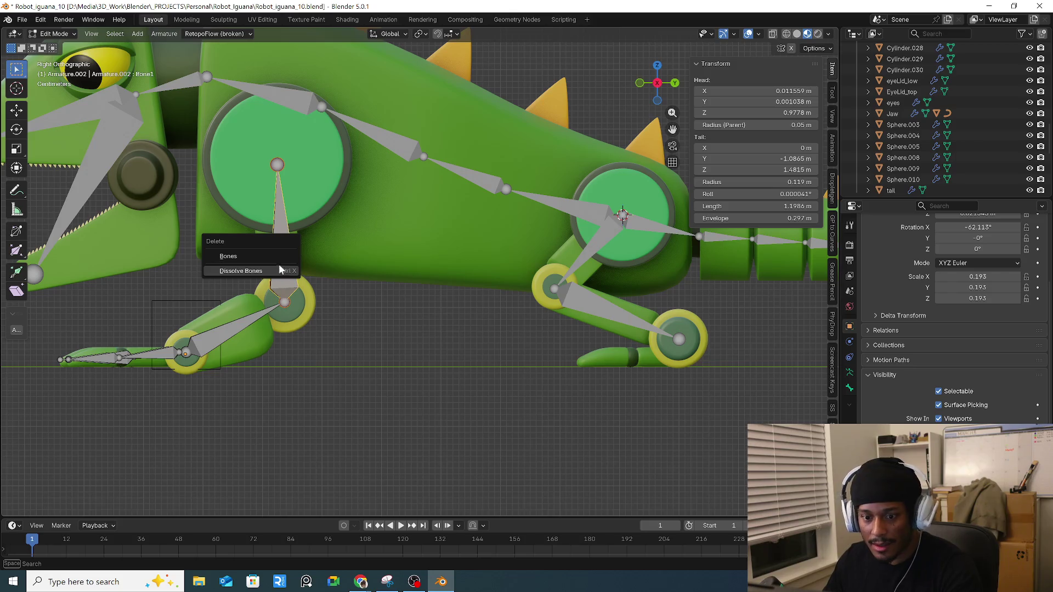
left_click(278, 268)
left_click(225, 275)
key("x")
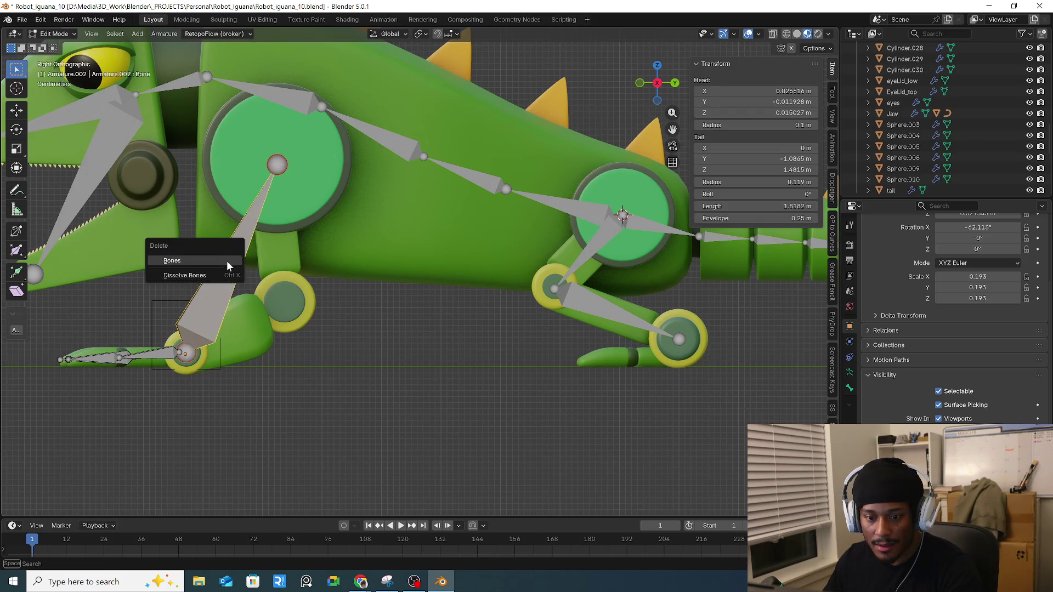
left_click(229, 264)
mouse_move(258, 233)
middle_mouse_down()
mouse_move(275, 256)
mouse_move(307, 264)
middle_mouse_up()
key("Tab")
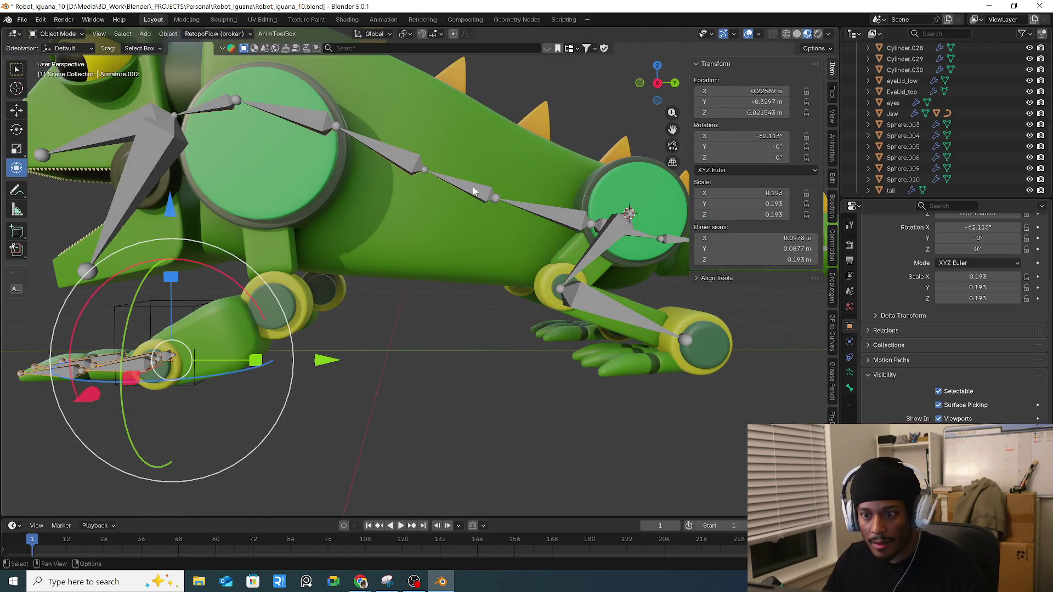
Step: Join both leg armatures into the main body armature, with the body armature active
left_click(475, 190)
left_click(170, 362, "shift")
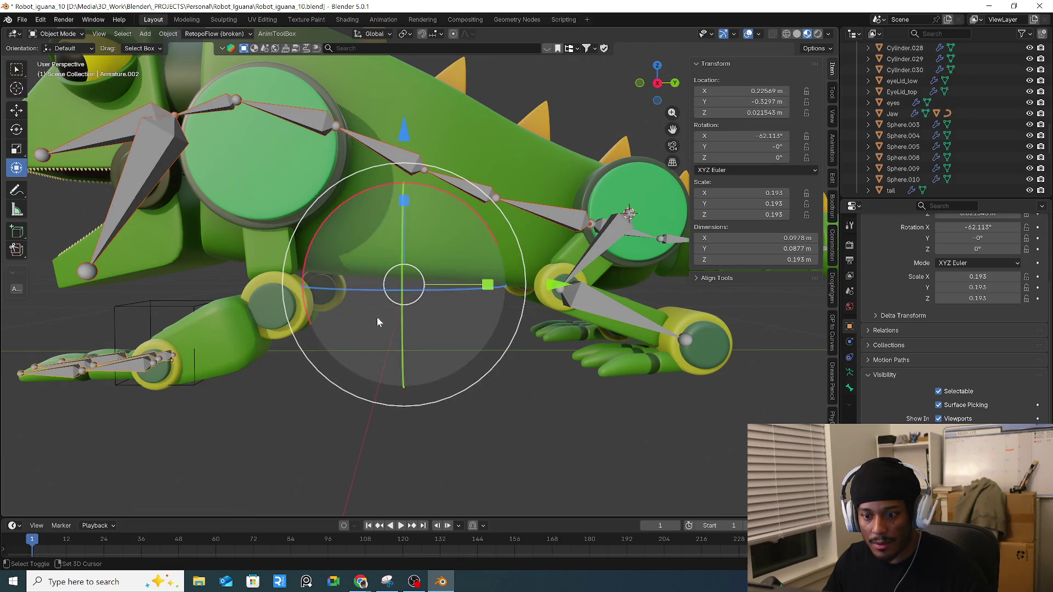
left_click(586, 301, "shift")
middle_click_drag(586, 301, 600, 254)
left_click(631, 240, "shift")
right_click(630, 240)
left_click(614, 243)
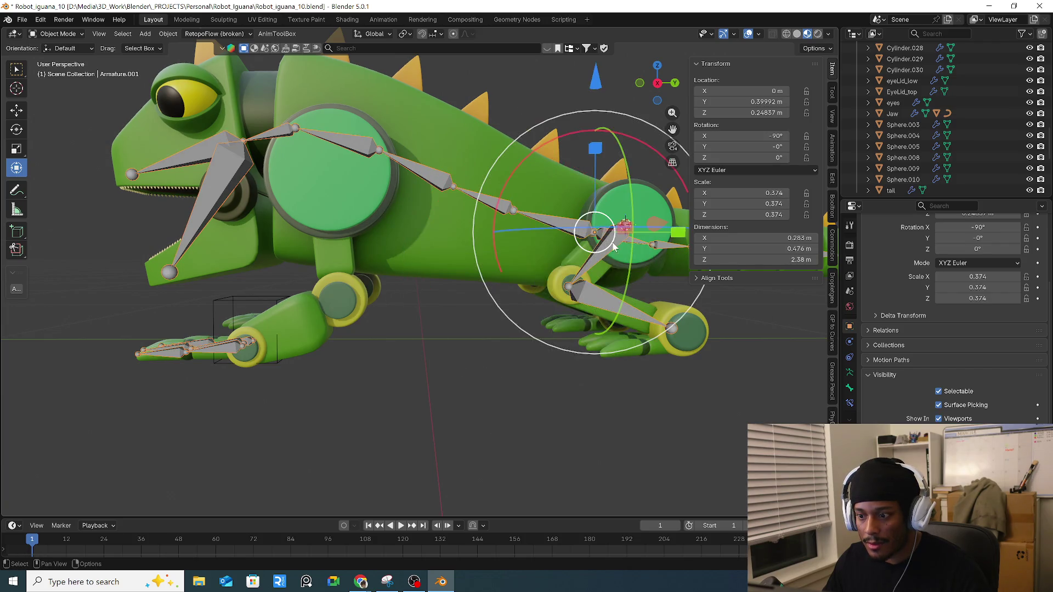
Step: Duplicate the lower hind-leg bone and place the copy at the front leg
key("KP_1")
key("KP_3")
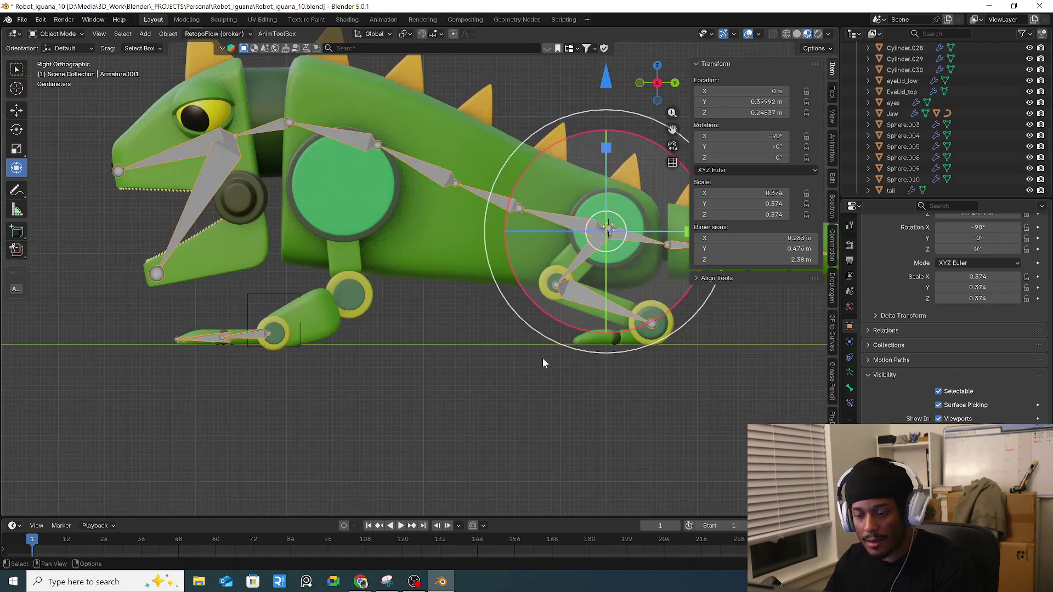
key("Tab")
left_click(594, 253)
left_click(586, 299)
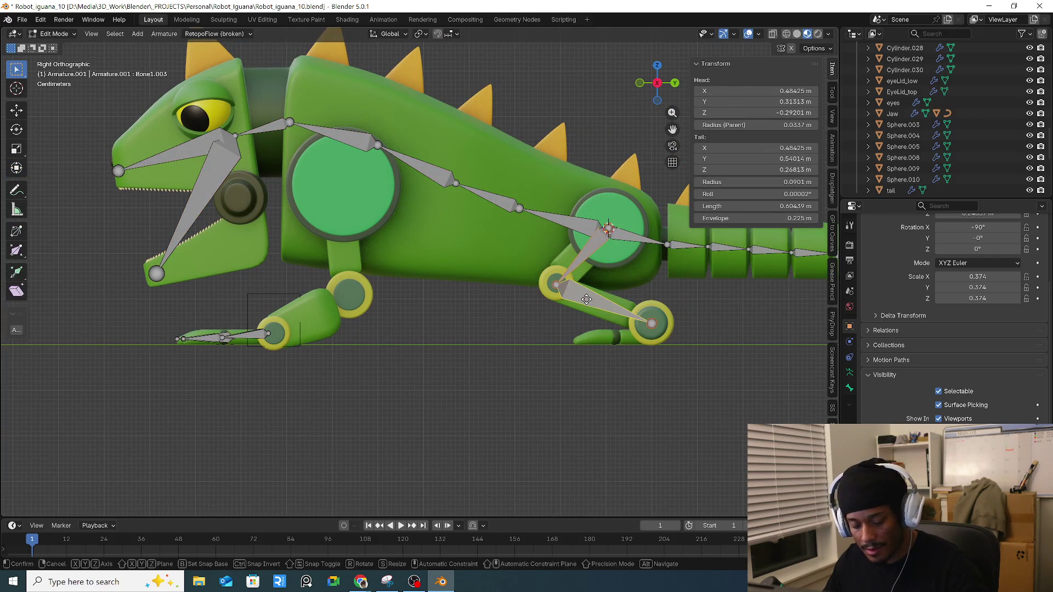
key("shift+d")
left_click(328, 249)
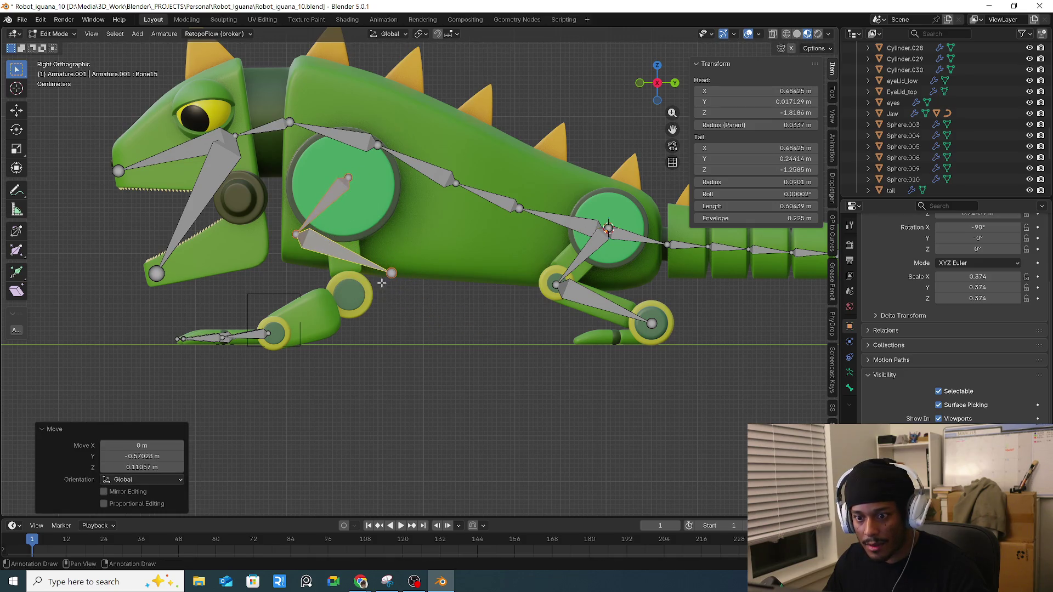
Step: Reposition the copied bone's joints at the front foot, knee and shoulder
left_click(391, 272)
key("g")
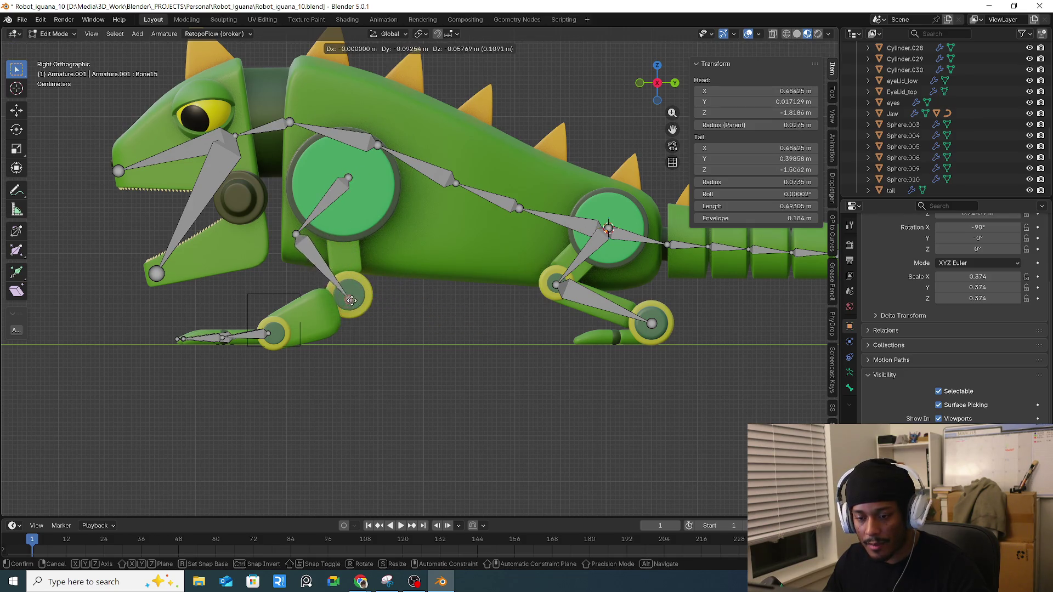
left_click(275, 335)
left_click(296, 235)
key("g")
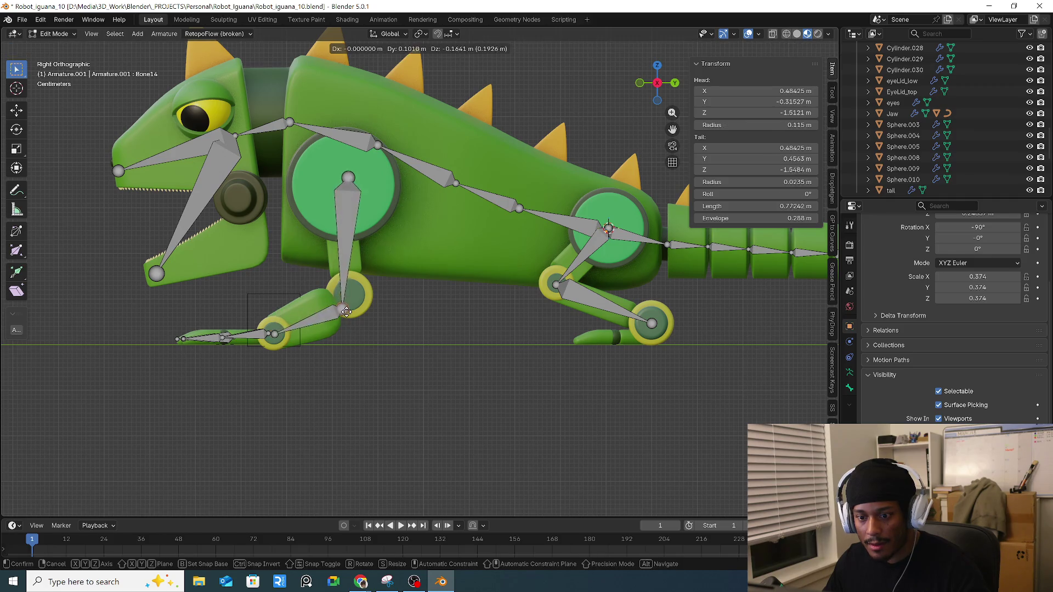
left_click(350, 296)
left_click(349, 176)
key("g")
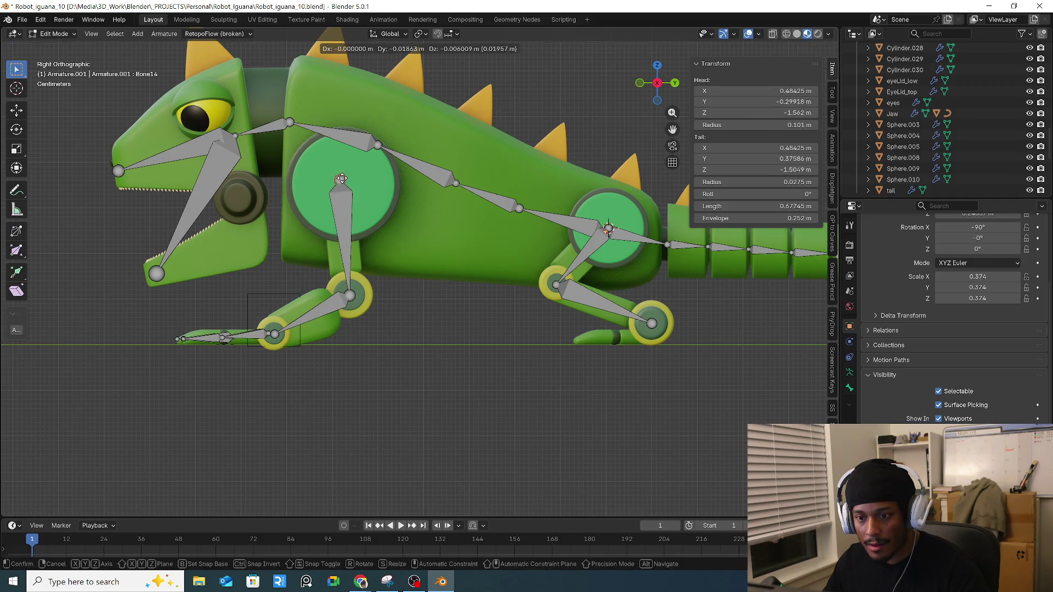
left_click(340, 177)
Step: Recentre the iguana in right side view and duplicate the lower hind-leg bone again
middle_click_drag(513, 289, 452, 312, "shift")
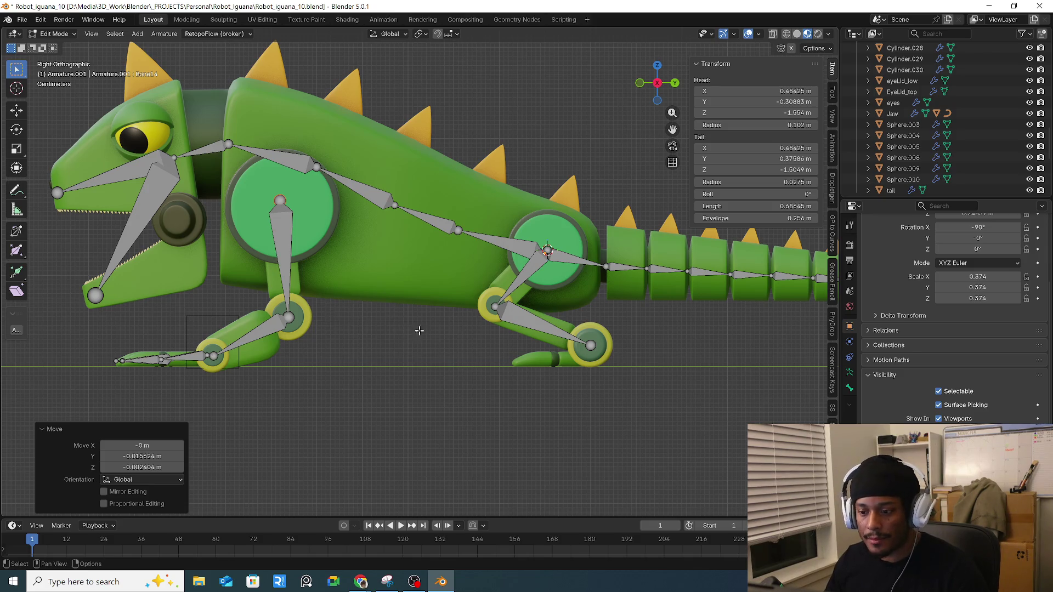
mouse_move(331, 322)
middle_mouse_down("shift")
mouse_move(463, 326)
mouse_move(416, 353)
middle_mouse_up("shift")
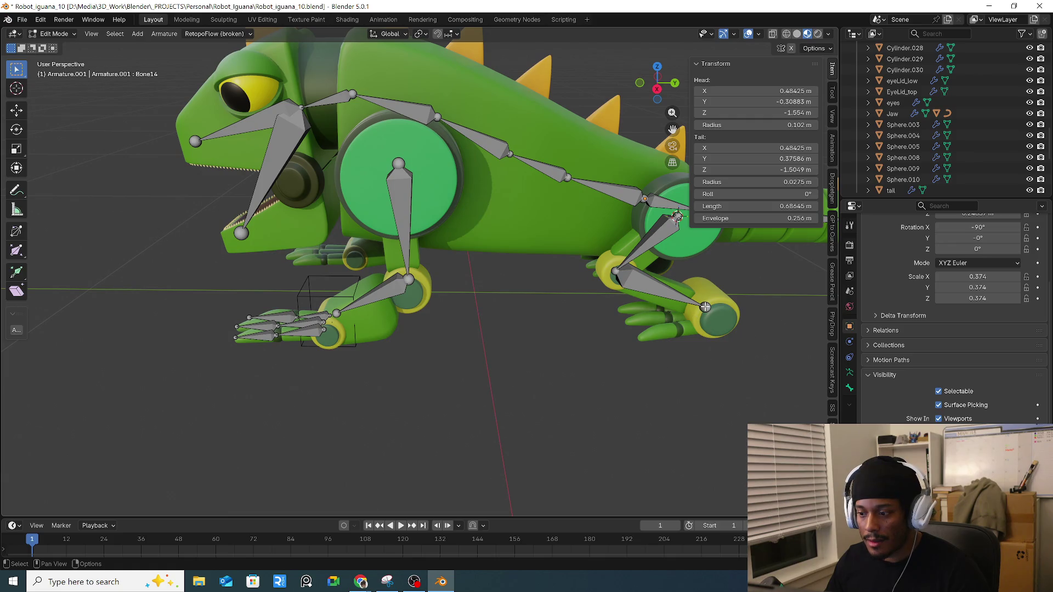
middle_click_drag(727, 357, 650, 291)
left_click(650, 290)
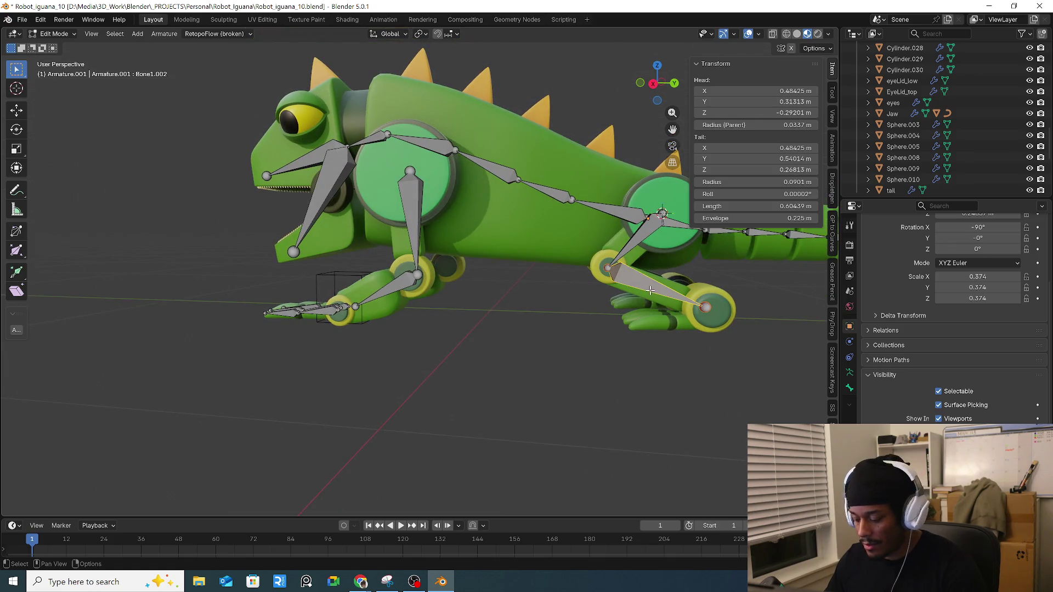
key("KP_3")
scroll(650, 291, "up", 4)
key("shift+d")
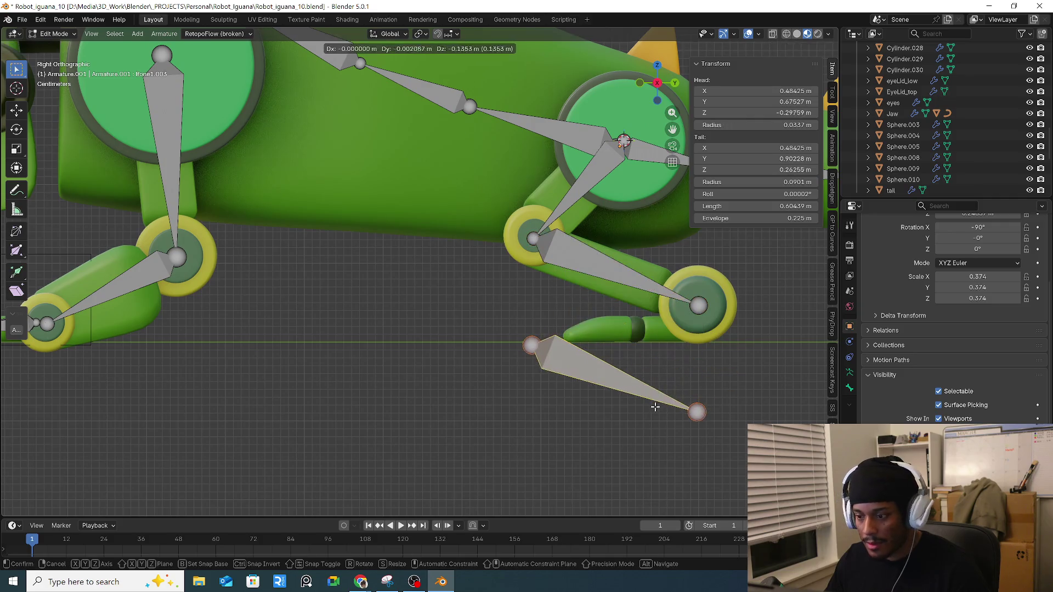
Step: Turn the copied bone into a foot bone running from the ankle along the hind foot
left_click(656, 407)
left_click(534, 351)
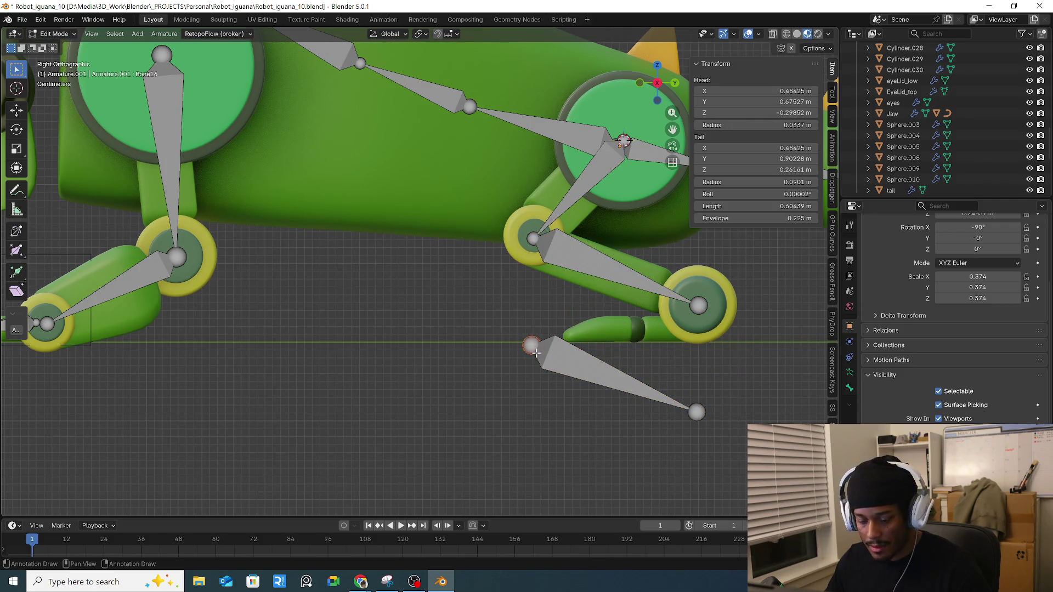
key("g")
left_click(686, 327)
left_click_drag(747, 384, 653, 430)
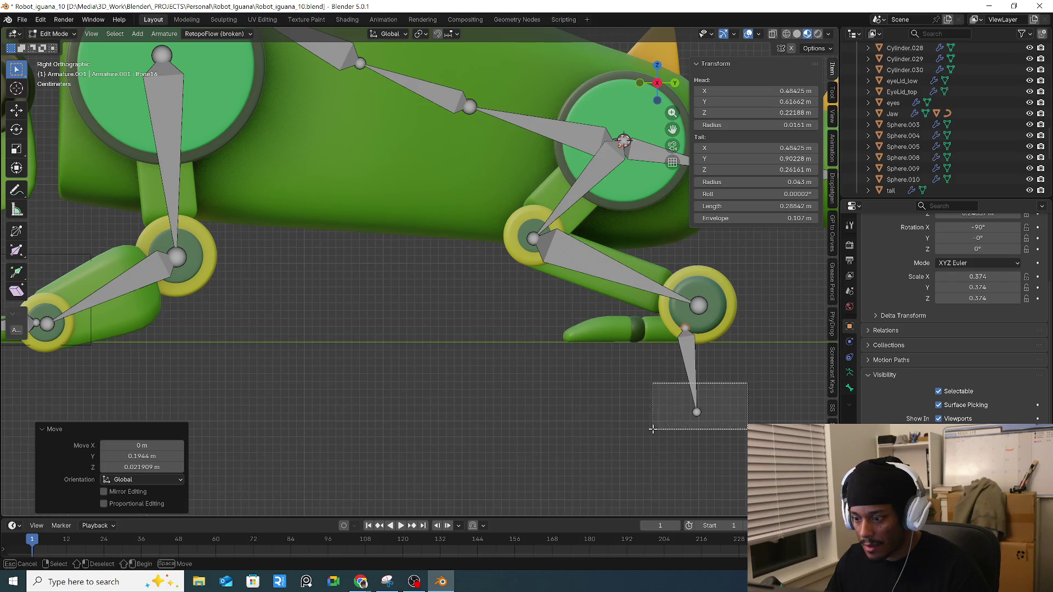
key("g")
left_click(602, 335)
Step: Extrude a toe bone from the foot bone and duplicate it along X beside the first toe
key("e")
left_click(541, 343)
mouse_move(644, 338)
middle_mouse_down()
mouse_move(711, 376)
mouse_move(668, 346)
middle_mouse_up()
key("g")
key("Escape")
left_click(586, 312)
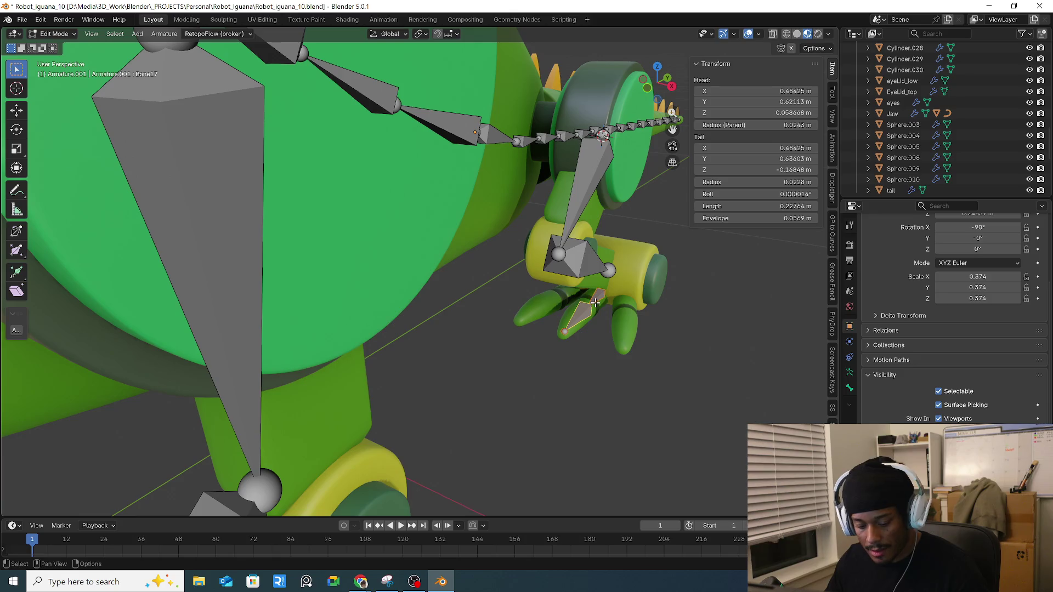
key("shift+d")
key("x")
left_click(626, 317)
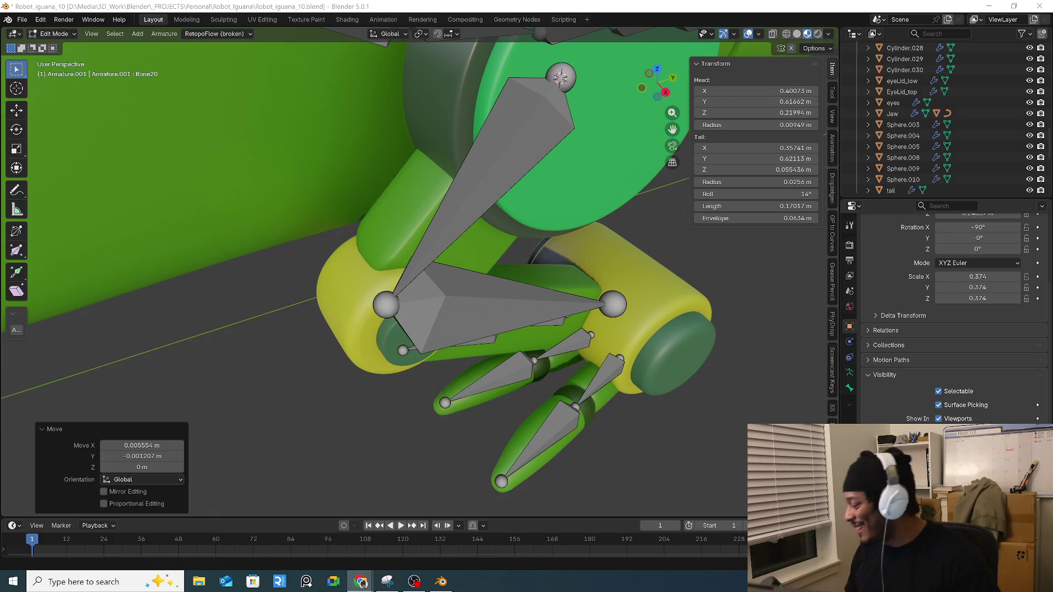
Step: Orbit toward the iguana's front and select the front leg's lower bone
scroll(492, 230, "down", 3)
mouse_move(492, 231)
middle_mouse_down()
mouse_move(472, 228)
mouse_move(492, 231)
middle_mouse_up()
scroll(492, 231, "up", 2)
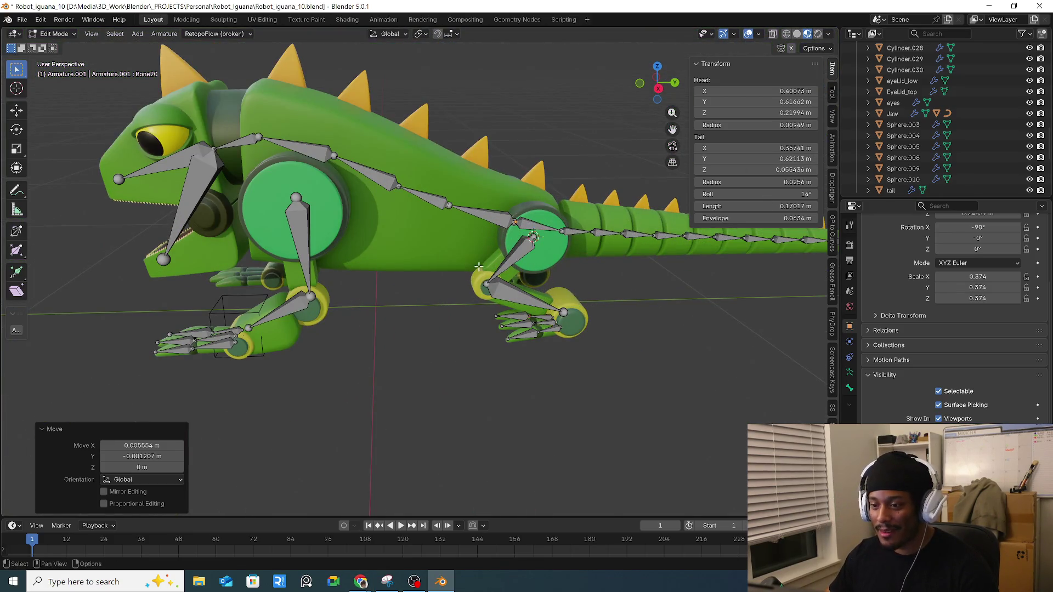
middle_click_drag(323, 158, 486, 167)
scroll(486, 168, "up", 2)
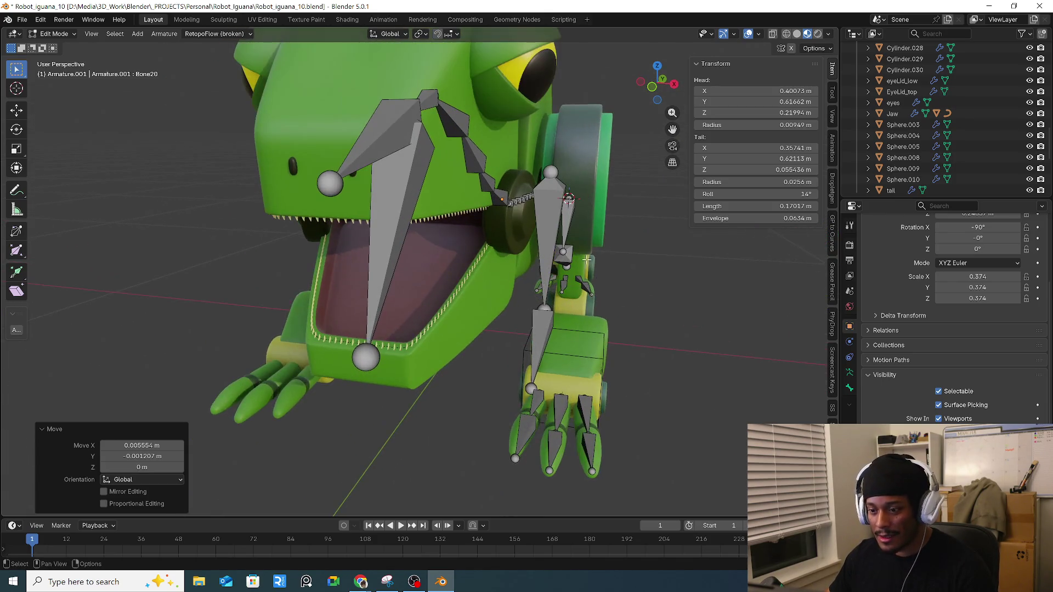
left_click(543, 296)
left_click(540, 328)
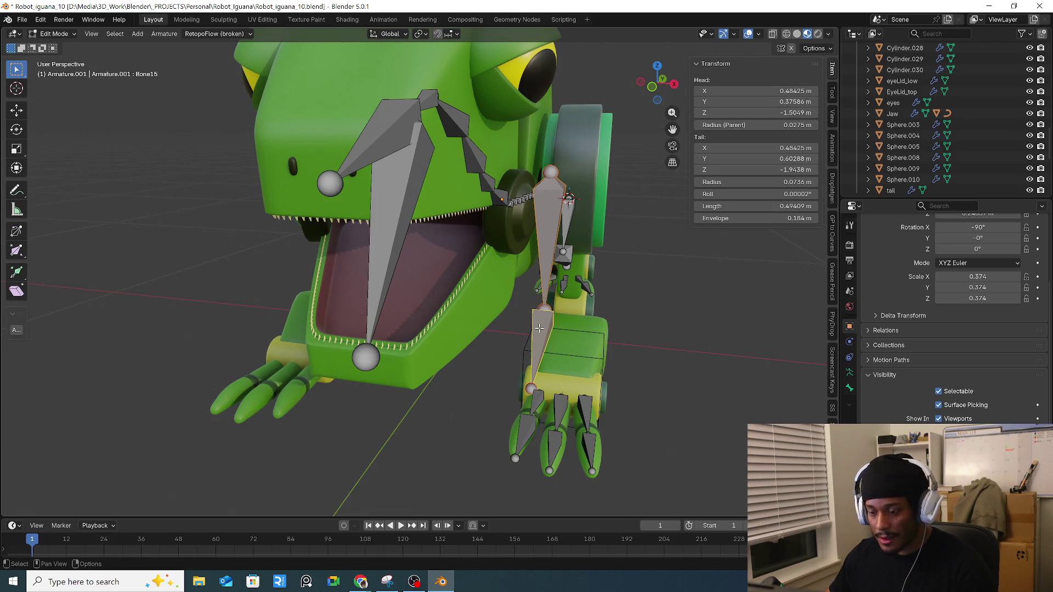
Step: In top orthographic view, move the lower leg bone 0.047833 m along X
key("KP_7")
key("g")
key("x")
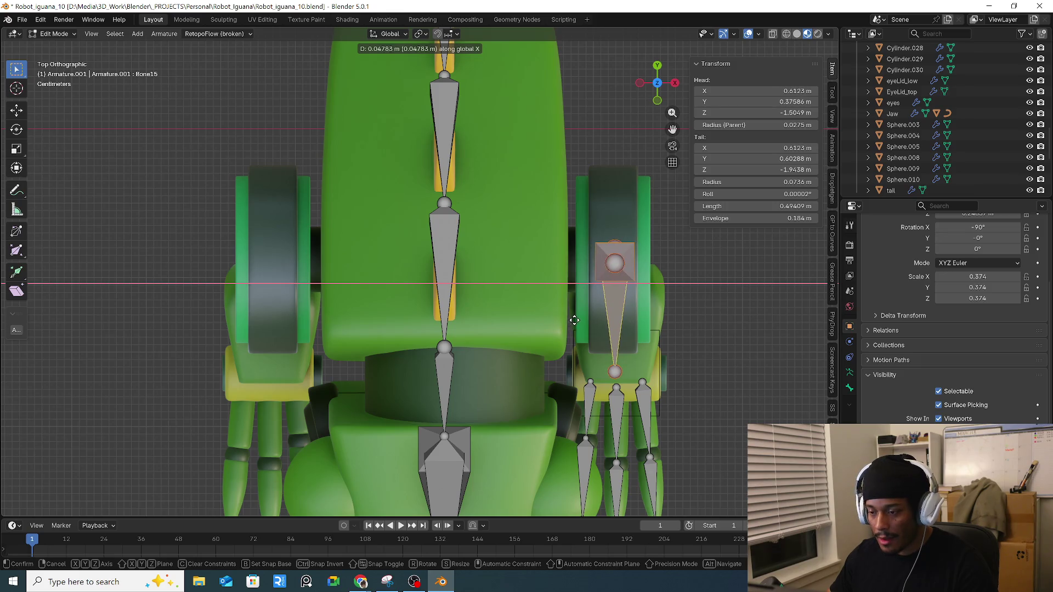
left_click(573, 321)
Step: Return to a perspective view and select a bone in the head
scroll(573, 320, "down", 3)
mouse_move(574, 321)
middle_mouse_down()
mouse_move(353, 285)
mouse_move(609, 344)
mouse_move(496, 296)
mouse_move(492, 268)
mouse_move(477, 280)
mouse_move(423, 207)
mouse_move(492, 296)
mouse_move(543, 299)
mouse_move(510, 288)
mouse_move(487, 296)
mouse_move(489, 265)
mouse_move(515, 271)
mouse_move(555, 322)
mouse_move(487, 355)
mouse_move(470, 294)
mouse_move(403, 323)
mouse_move(527, 306)
mouse_move(437, 308)
mouse_move(461, 329)
mouse_move(442, 324)
mouse_move(516, 333)
mouse_move(442, 262)
middle_mouse_up()
scroll(446, 337, "up", 5)
scroll(526, 306, "down", 3)
scroll(496, 302, "up", 2)
scroll(497, 301, "down", 3)
scroll(436, 307, "up", 3)
scroll(441, 262, "up", 2)
left_click(445, 268)
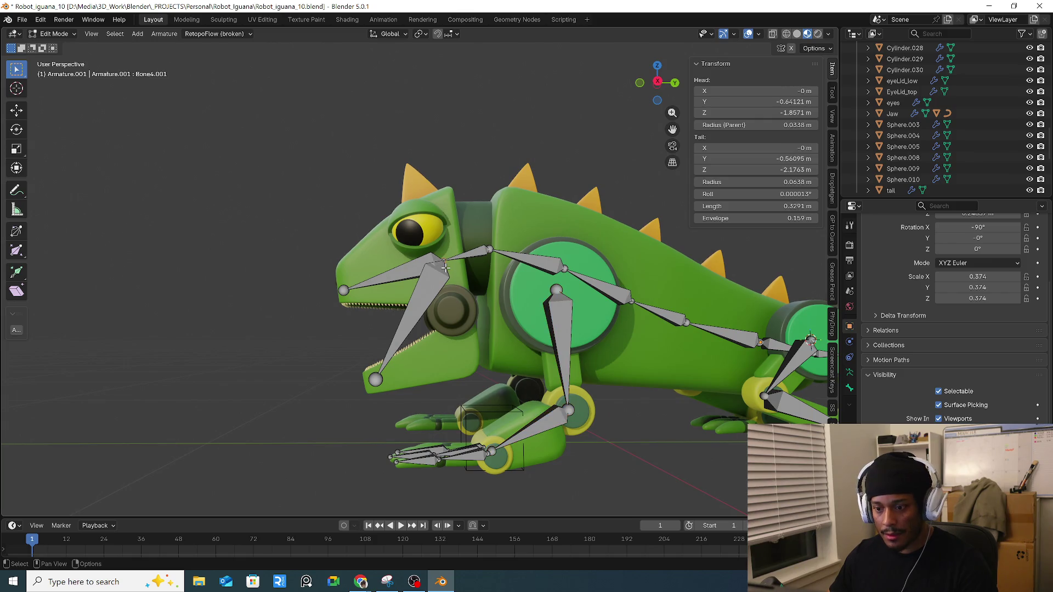
Step: In right side view, select the jaw bone and choose Disconnect from the parenting menu
key("KP_1")
key("KP_3")
left_click(443, 284)
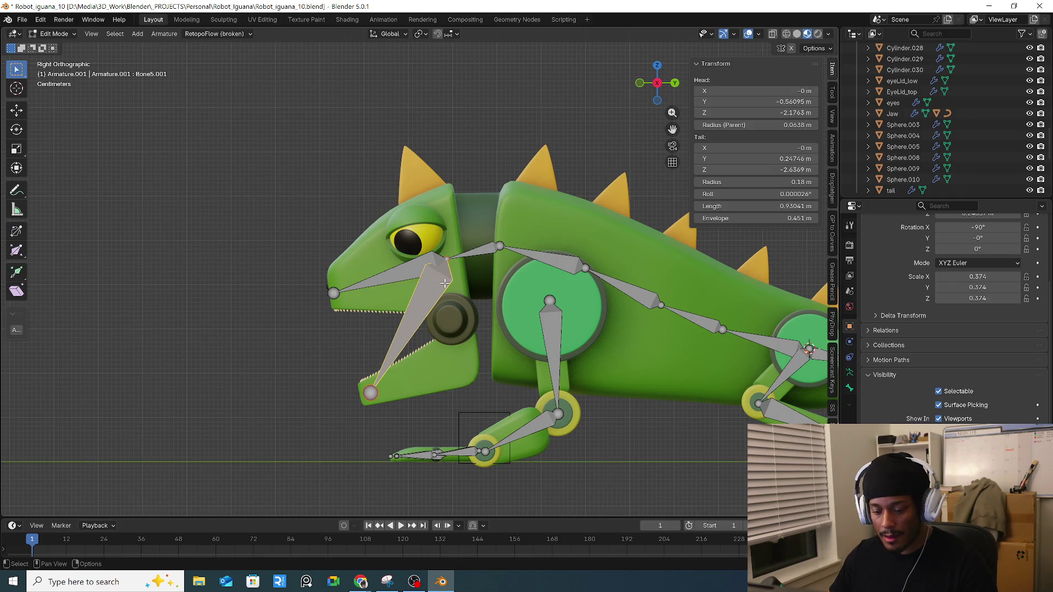
key("ctrl+p")
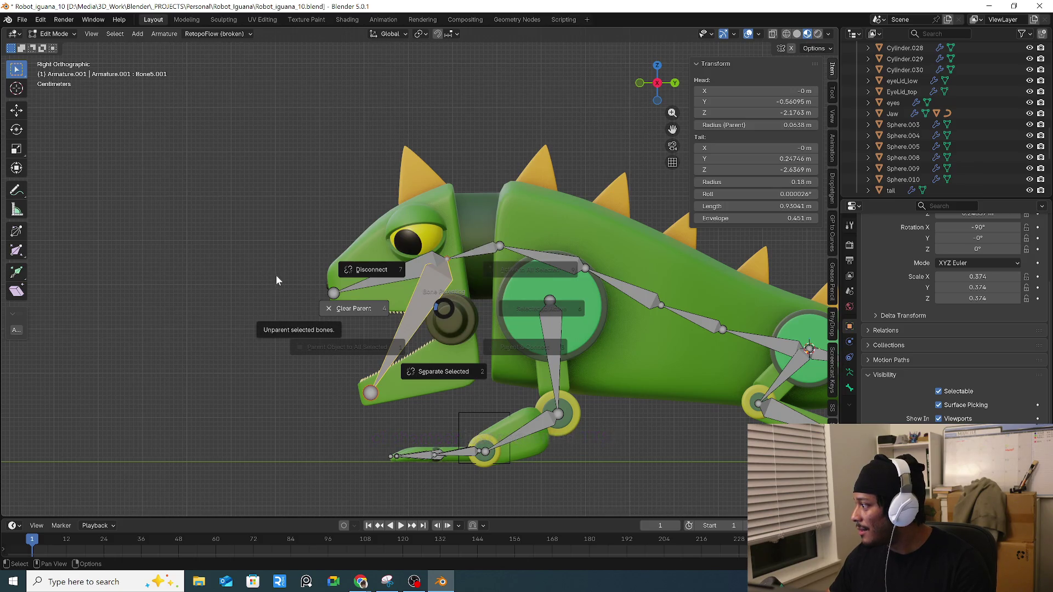
left_click(267, 227)
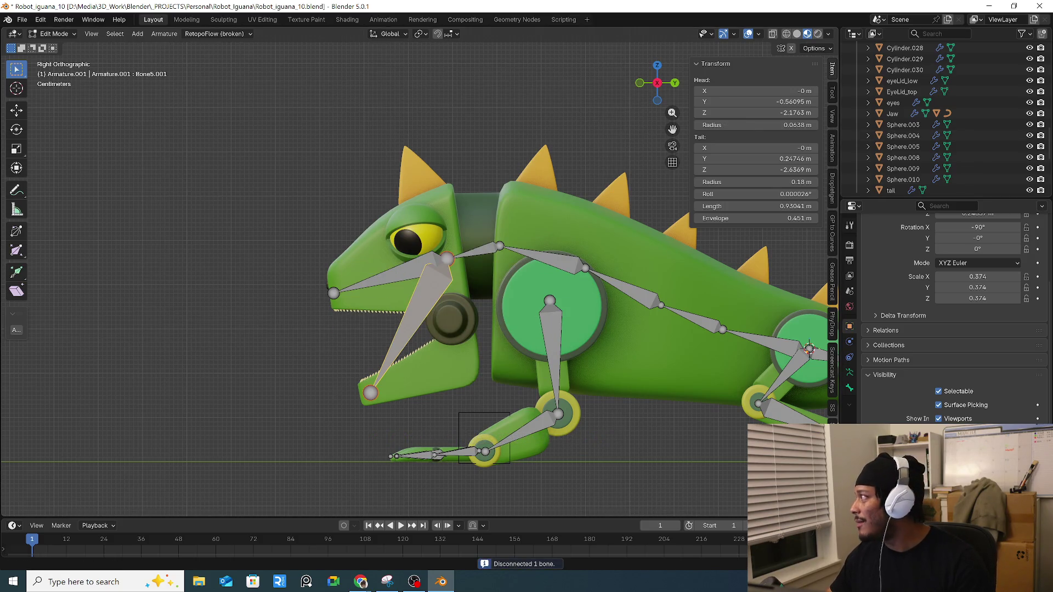
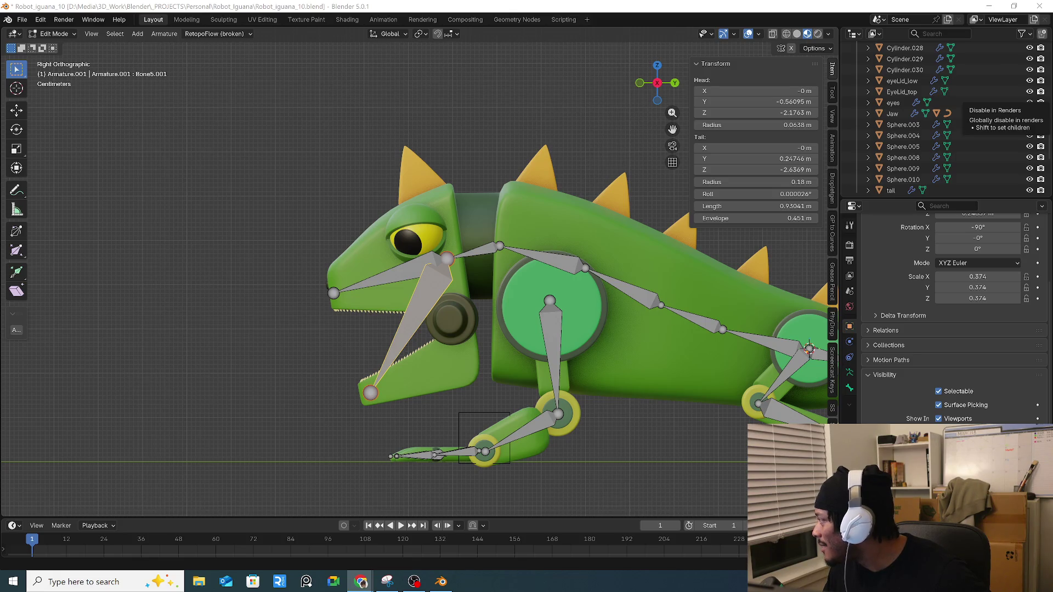
Step: Orbit from Right Orthographic to a front-left perspective to inspect the iguana's jaw, head and leg bones
middle_click_drag(554, 244, 534, 239)
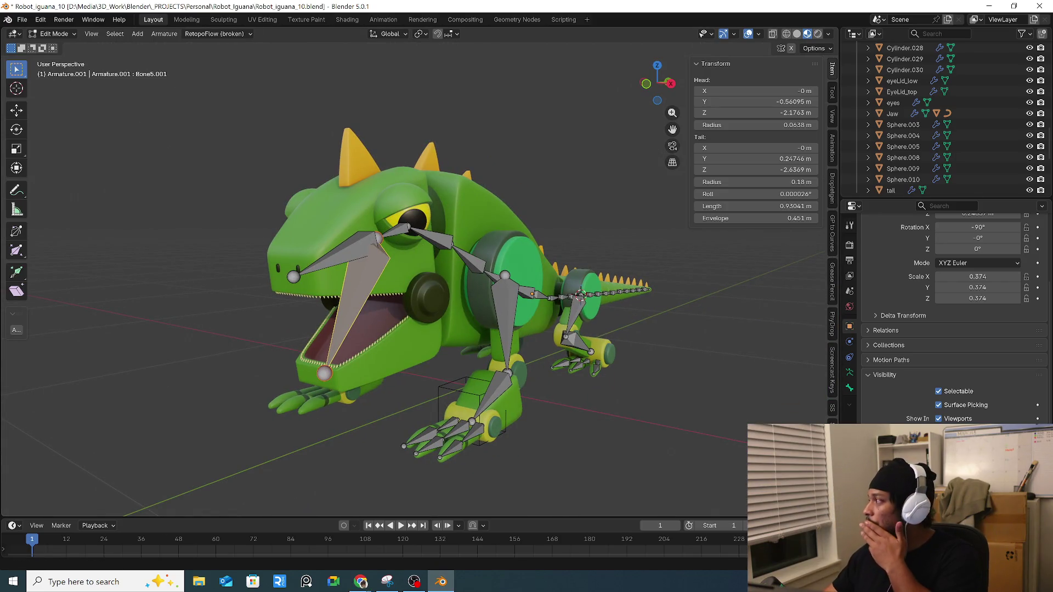